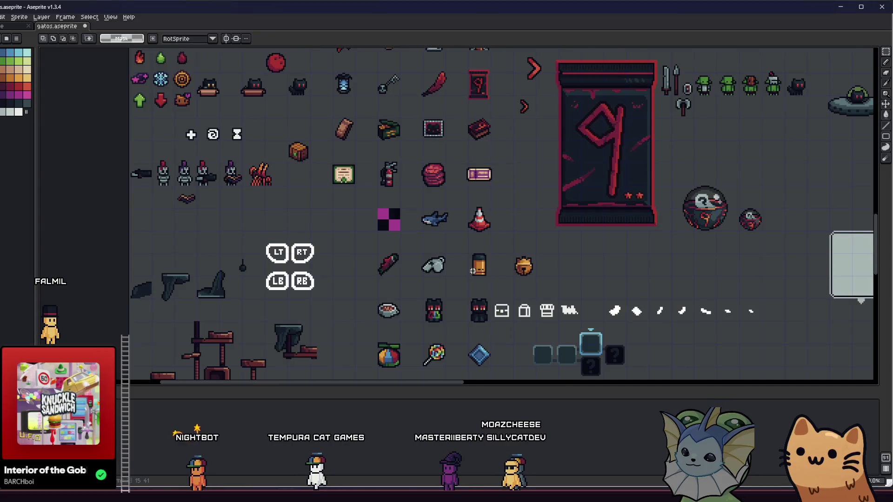
- Paint a light-yellow highlight on the bell's upper right and save the sprite sheet
scroll(482, 274, up, 5)
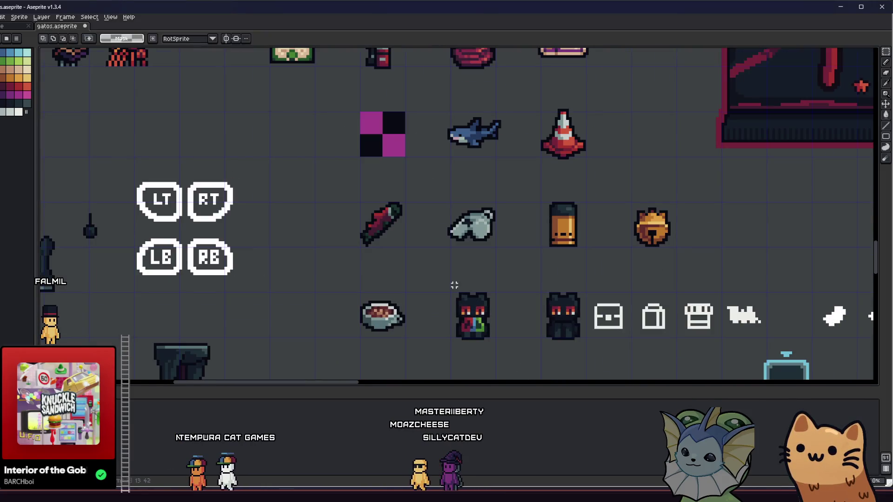
mouse_move(496, 217)
mouse_down()
mouse_move(419, 225)
mouse_move(409, 255)
mouse_up()
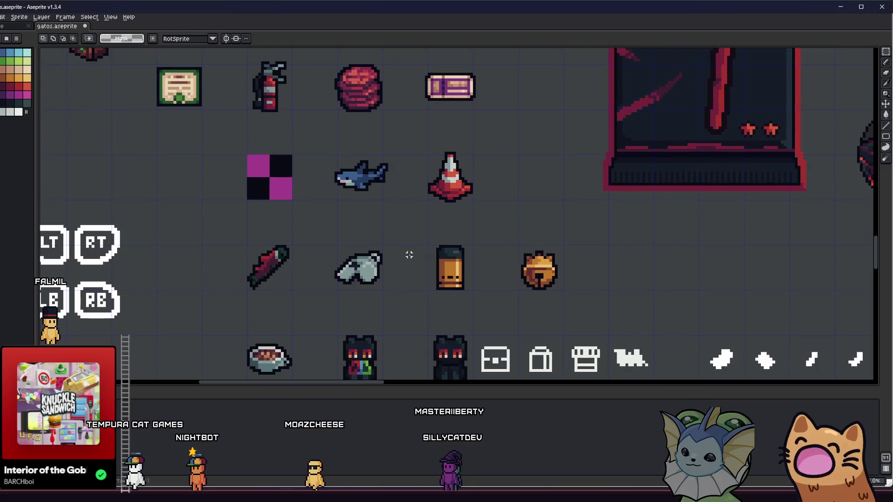
scroll(540, 268, up, 5)
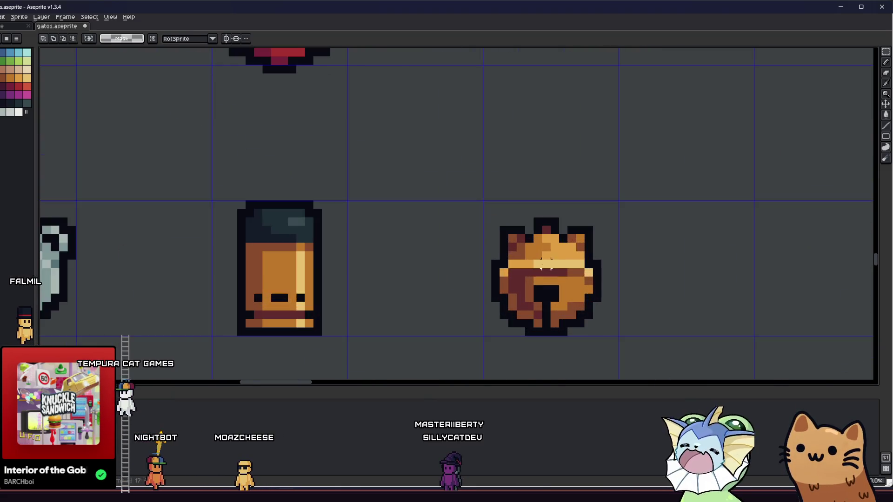
key(alt)
mouse_move(552, 211)
mouse_down()
mouse_move(590, 241)
mouse_move(408, 281)
mouse_up()
scroll(590, 241, down, 5)
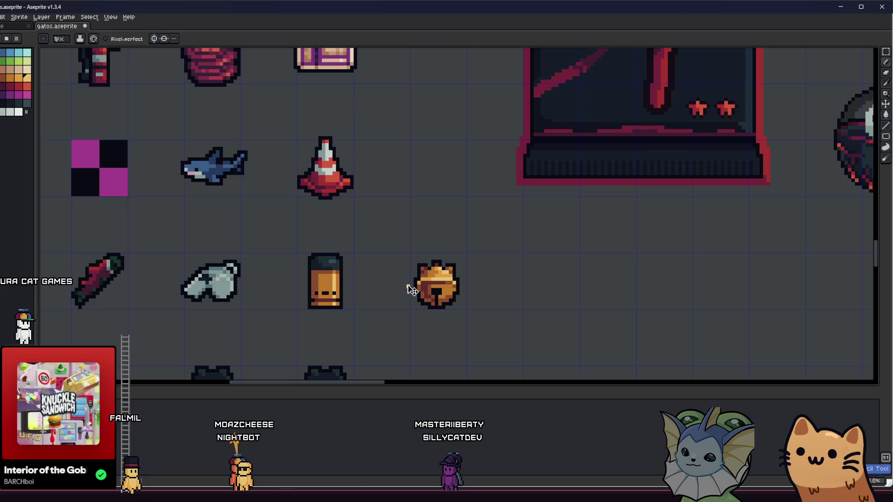
key(ctrl+s)
- Draw a grid-aligned rectangular marquee selection around the bell sprite
mouse_move(363, 296)
mouse_down()
mouse_move(560, 302)
mouse_move(598, 293)
mouse_up()
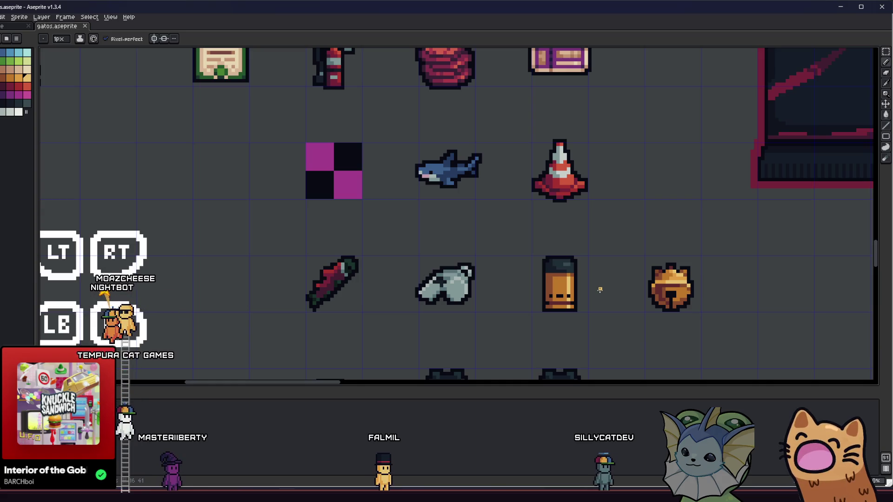
scroll(600, 289, up, 3)
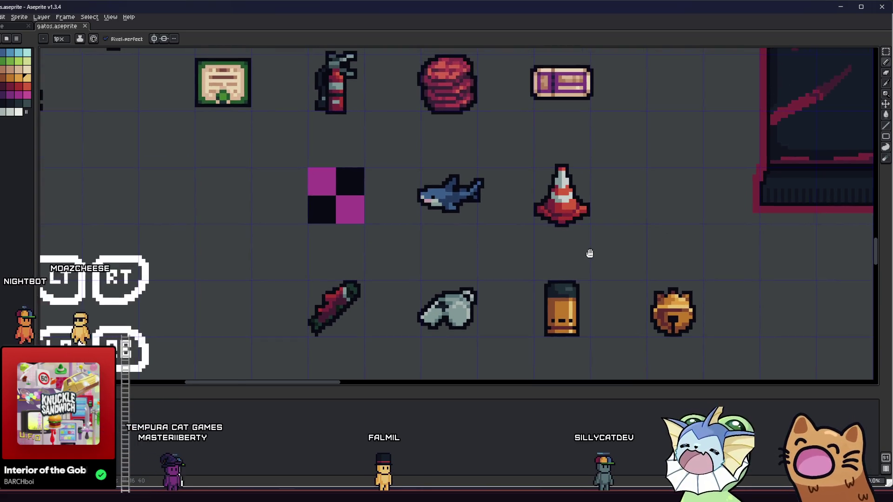
scroll(497, 234, down, 1)
drag(496, 233, 478, 319)
mouse_move(473, 223)
mouse_down()
mouse_move(468, 246)
mouse_move(363, 112)
mouse_up()
key(m)
mouse_move(448, 269)
mouse_down()
mouse_move(415, 225)
mouse_move(363, 239)
mouse_up()
scroll(458, 264, up, 3)
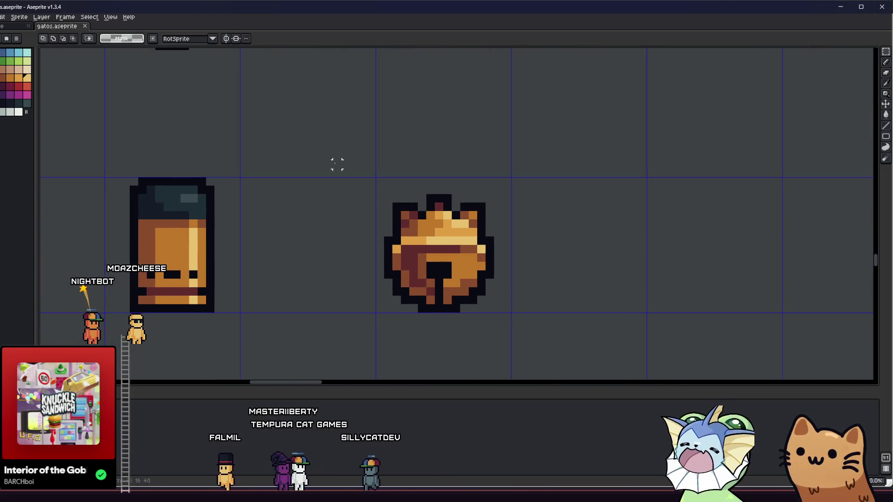
mouse_move(394, 206)
mouse_down()
mouse_move(540, 323)
mouse_move(545, 351)
mouse_up()
drag(381, 182, 546, 365)
- Nudge the bell up slightly and draw a fresh selection box around it
drag(499, 315, 464, 273)
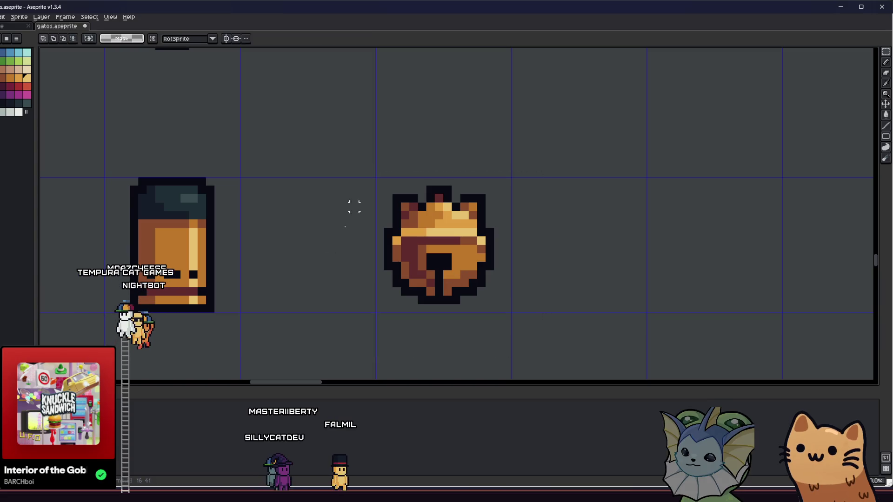
mouse_move(359, 160)
mouse_down()
mouse_move(535, 339)
mouse_move(526, 346)
mouse_move(543, 355)
mouse_move(540, 344)
mouse_up()
scroll(294, 291, down, 3)
mouse_move(335, 293)
mouse_down()
mouse_move(324, 291)
mouse_move(374, 282)
mouse_up()
- Use Export As for the bell selection, with relic_ as the output name, and browse for a folder
click(0, 17)
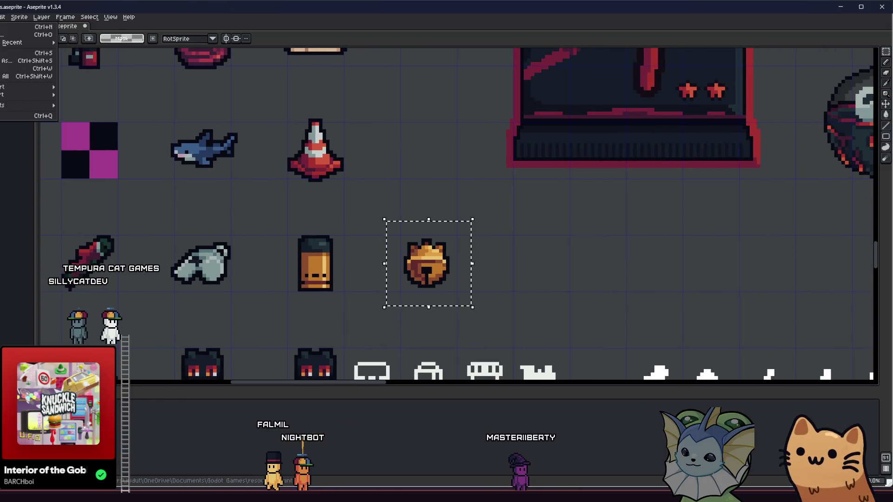
mouse_move(28, 86)
click(82, 87)
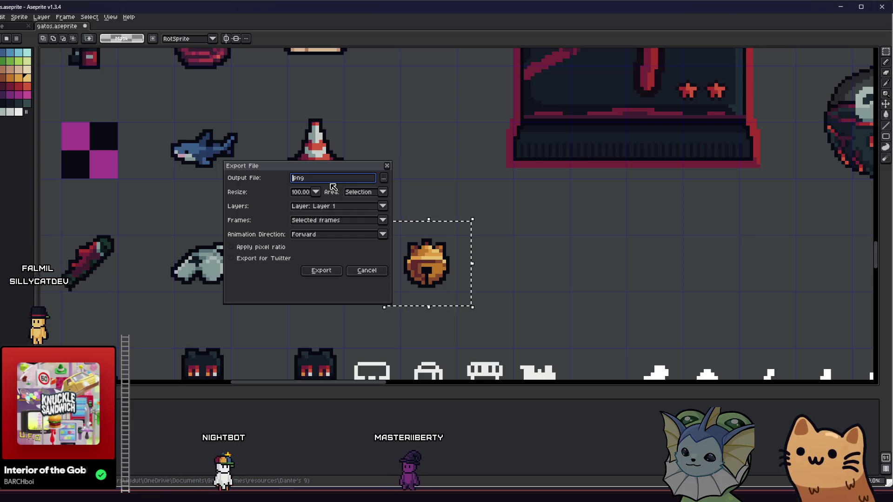
text(relic_)
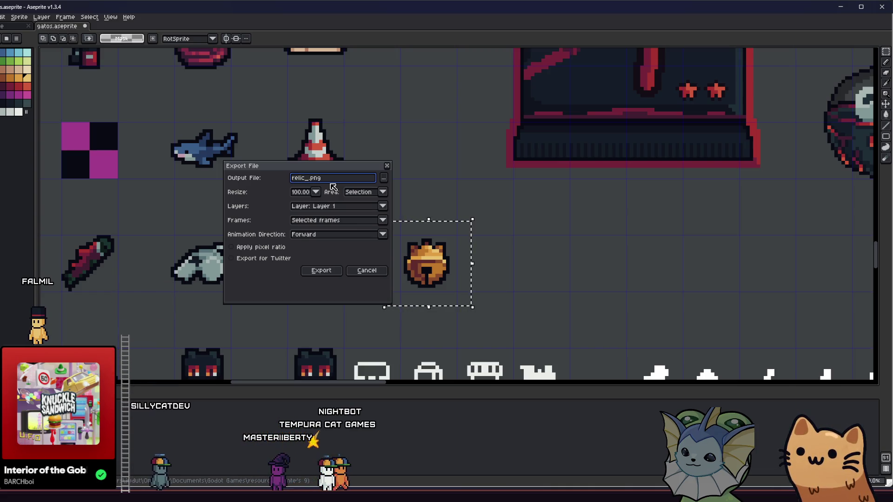
click(384, 177)
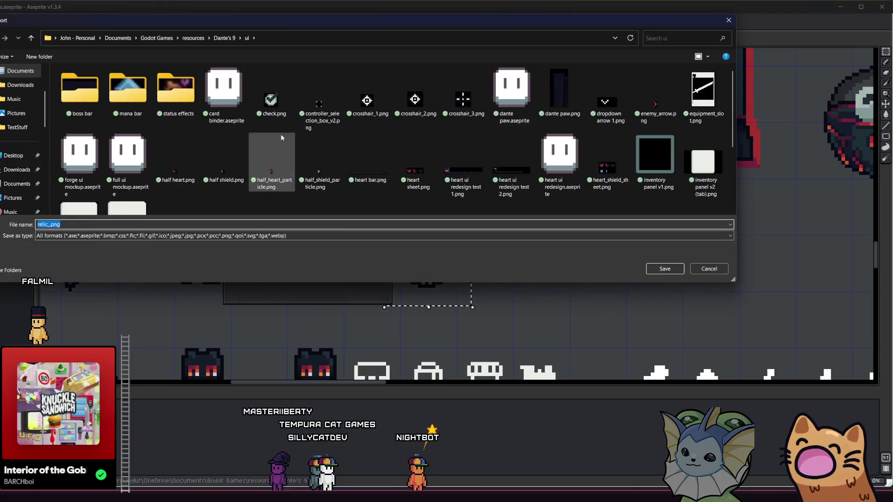
- Open the relics folder under Dante's 9 and name the file relic_bell.png
click(32, 42)
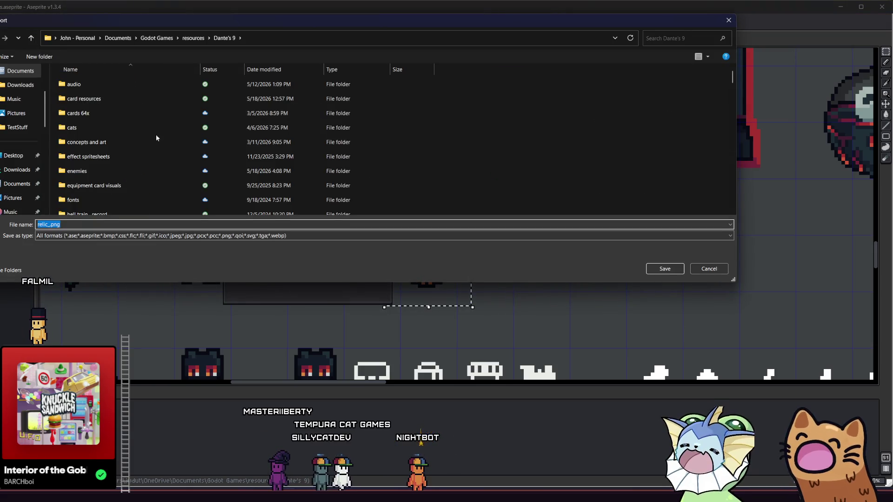
scroll(149, 153, down, 3)
scroll(144, 176, down, 2)
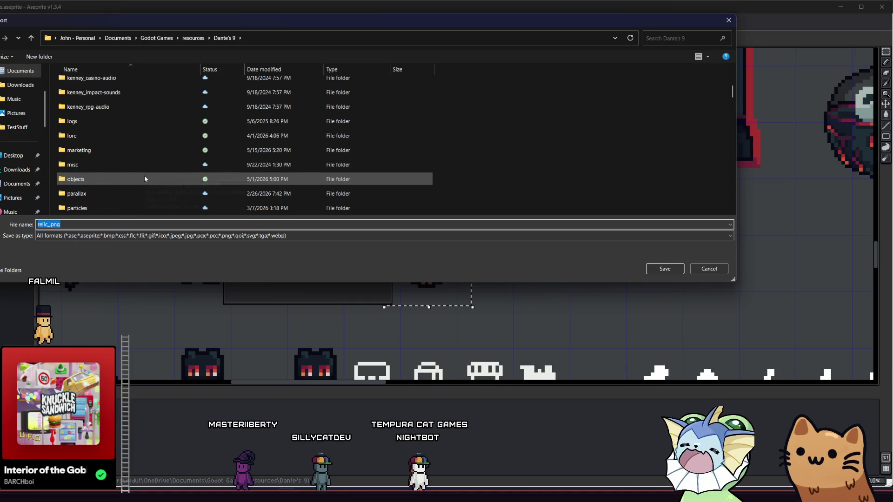
scroll(154, 149, down, 1)
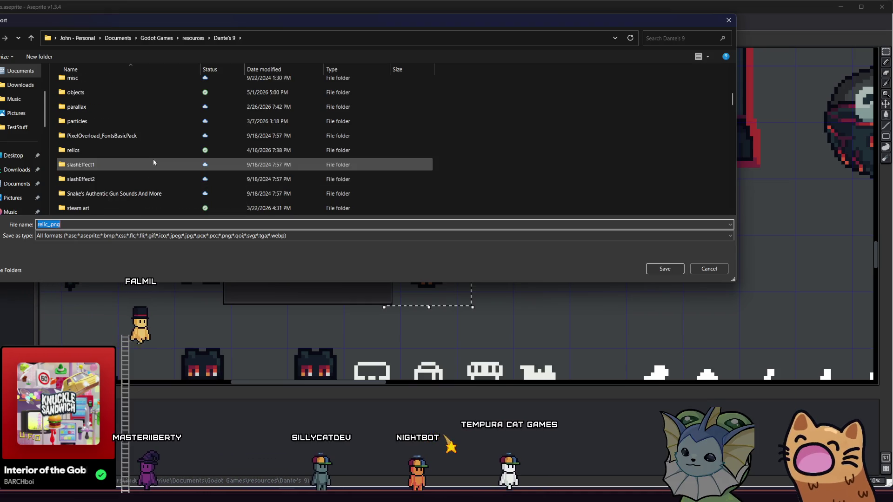
click(154, 150)
double_click(154, 150)
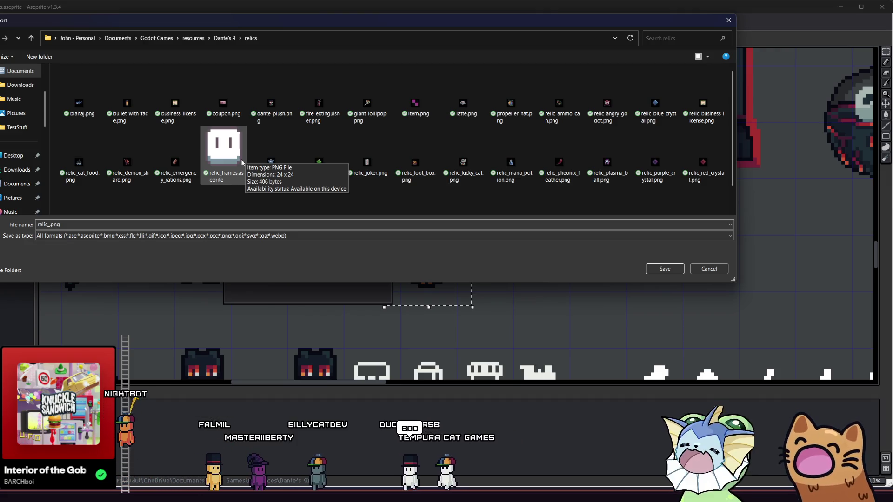
scroll(245, 164, down, 1)
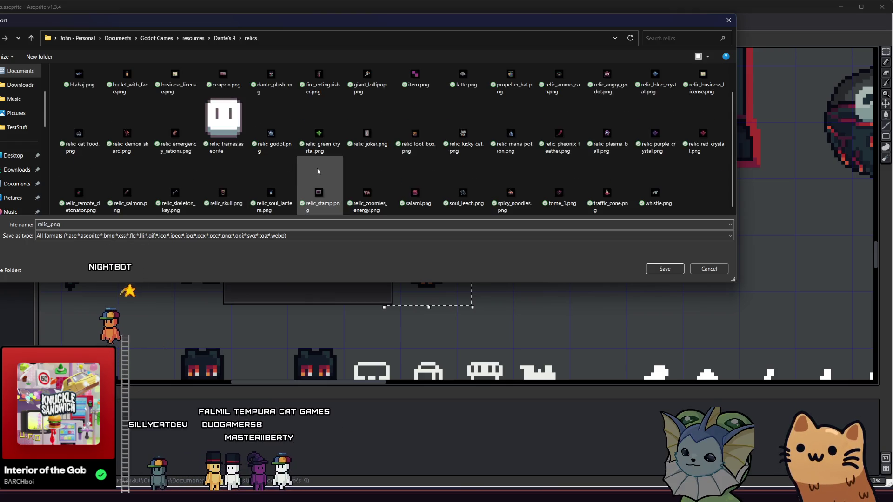
scroll(604, 167, up, 1)
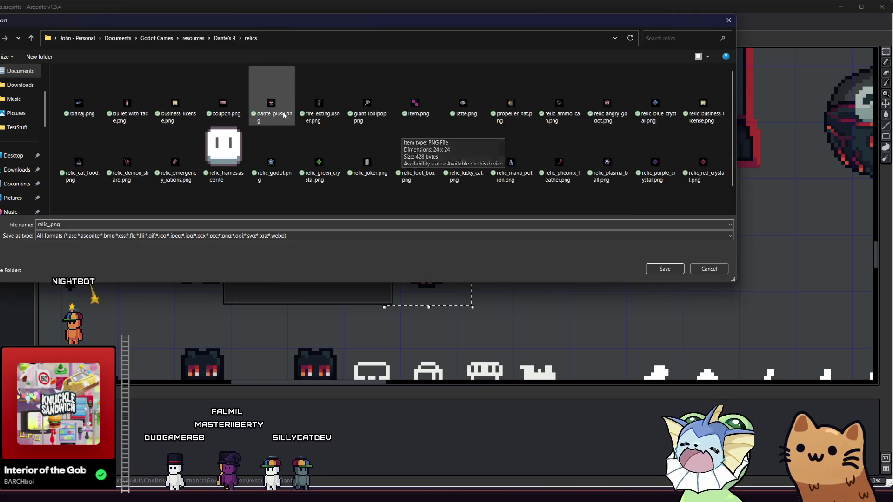
click(48, 224)
key(Delete)
text(.)
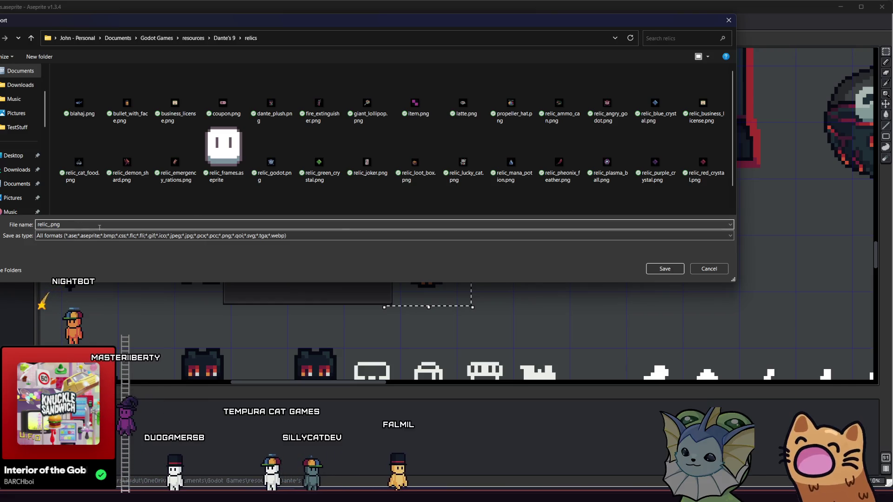
key(Return)
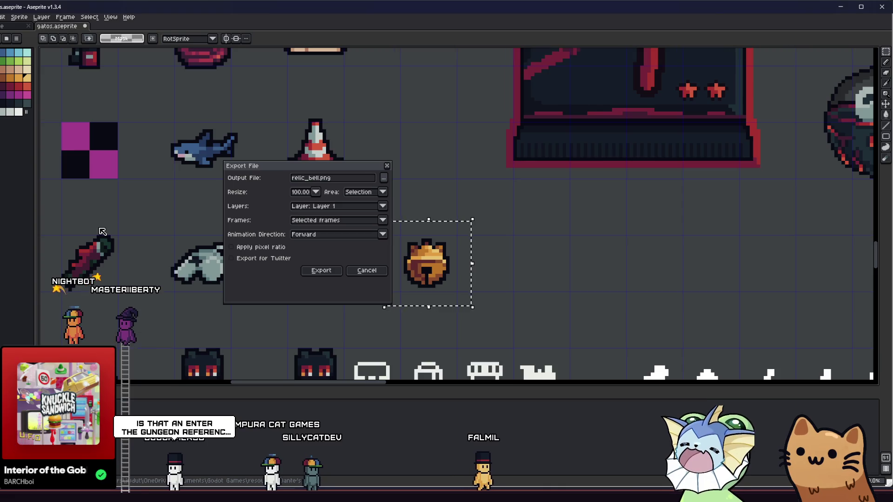
- Run the export of relic_bell.png and look over the sprite sheet
click(312, 270)
mouse_move(246, 247)
mouse_down()
mouse_move(284, 241)
mouse_move(383, 263)
mouse_up()
scroll(313, 231, down, 1)
drag(313, 231, 336, 235)
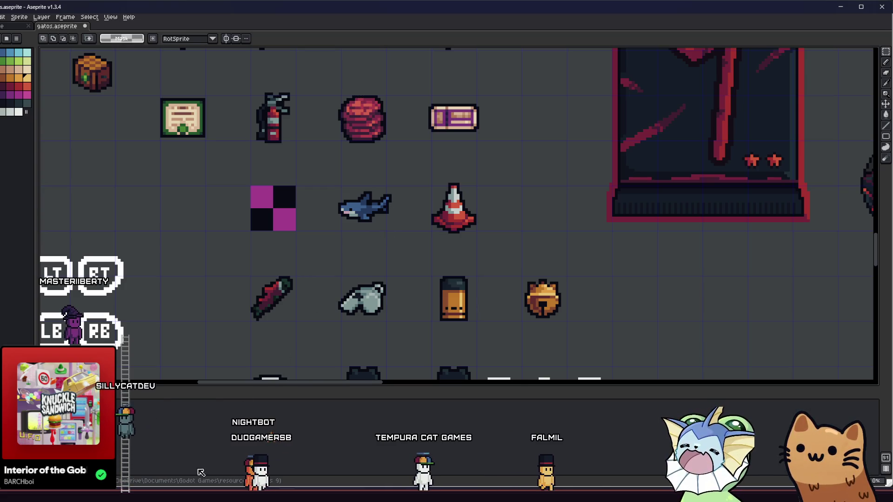
key(alt+Tab)
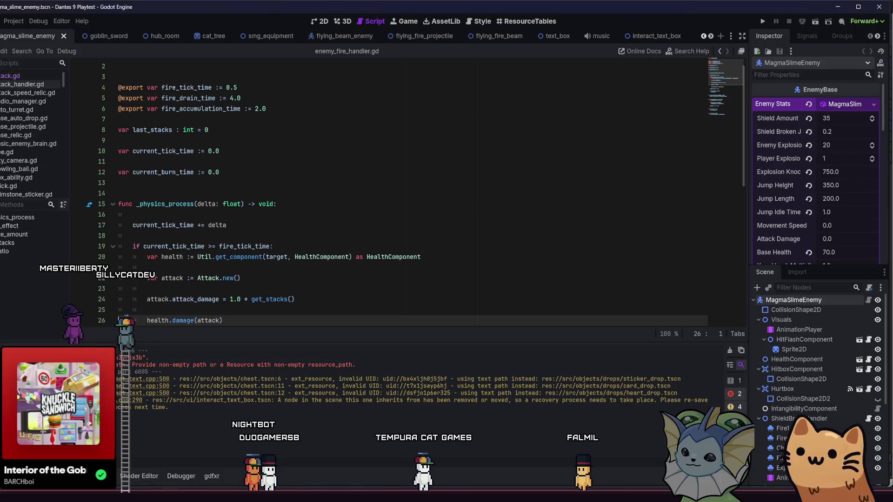
- Drag the exported relic_bell.png from File Explorer into Godot's relics sprites folder
key(alt+Tab)
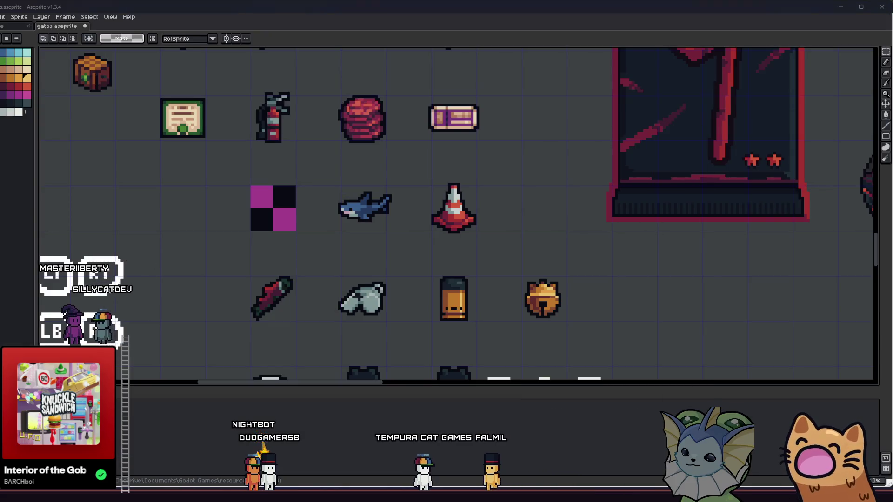
key(alt+Tab)
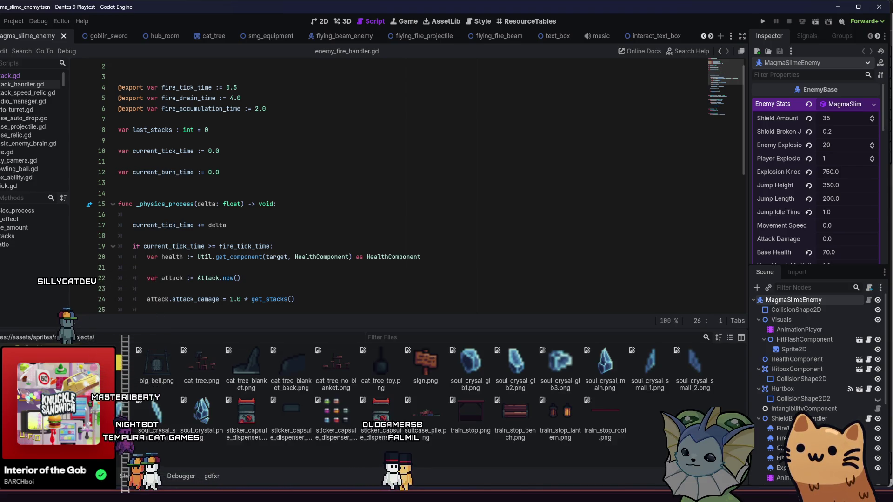
key(Down)
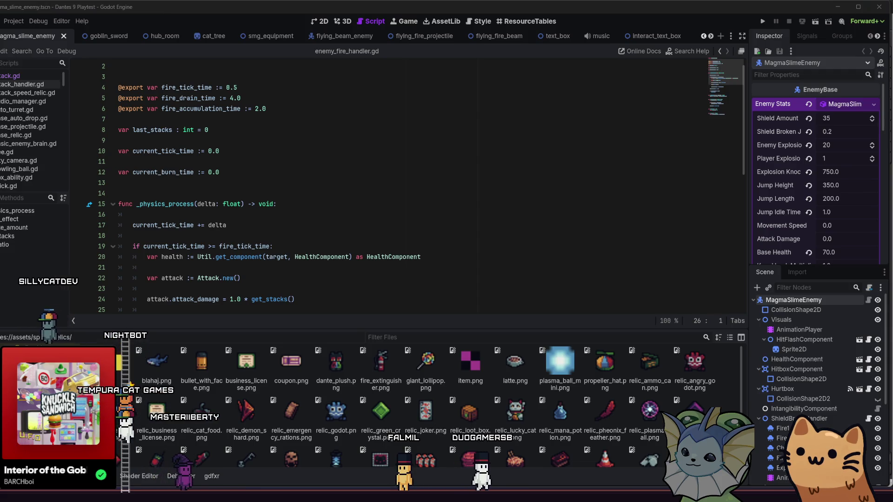
key(super+e)
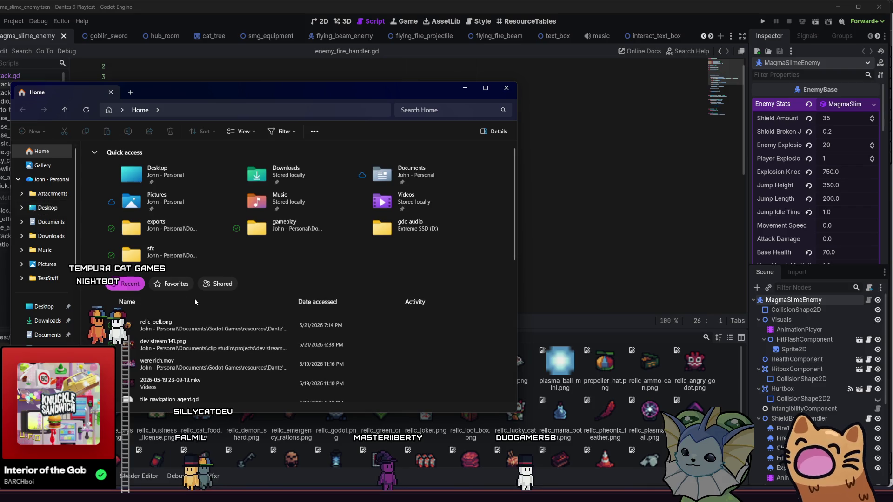
click(157, 324)
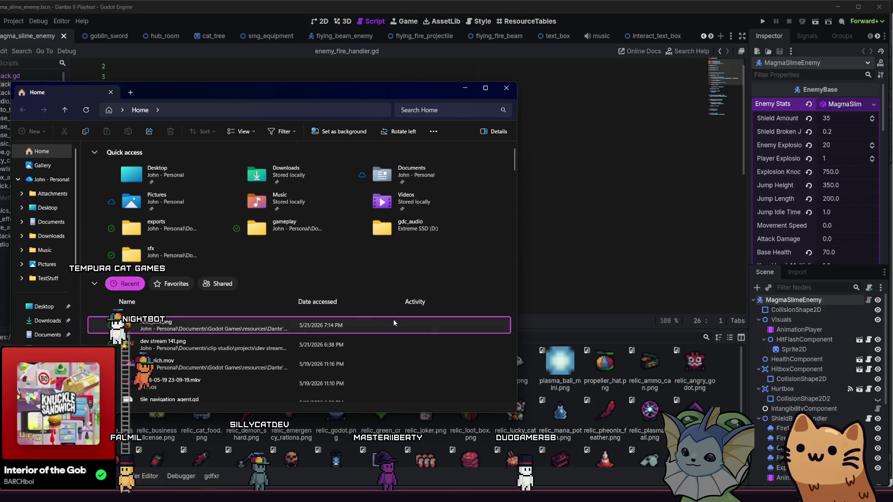
drag(589, 408, 590, 408)
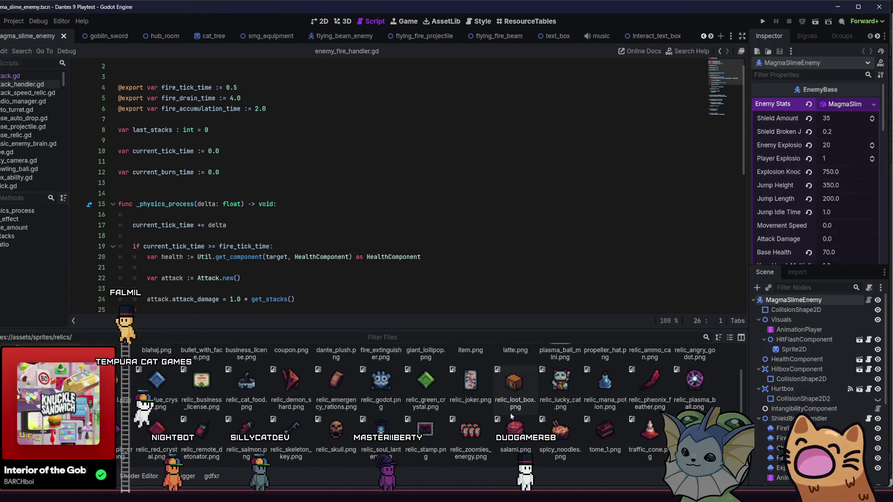
scroll(508, 417, down, 1)
- Switch from the Godot editor back to the gatos.aseprite sheet in Aseprite
scroll(502, 413, up, 1)
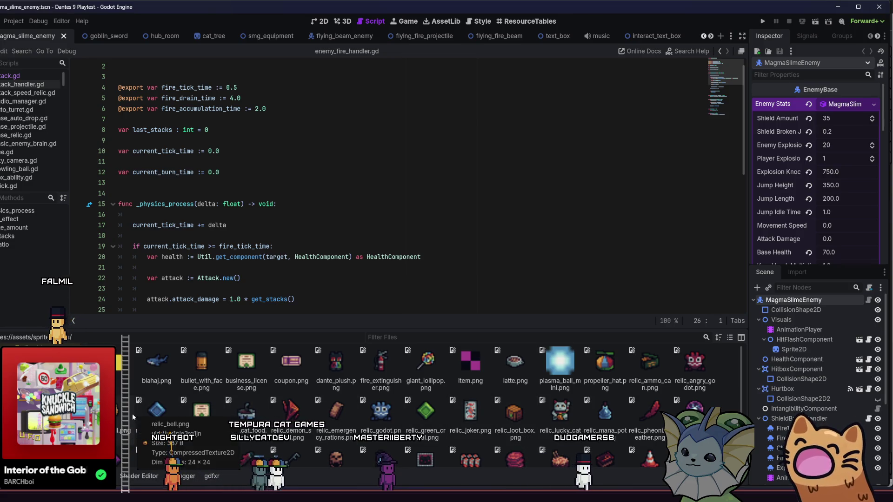
mouse_move(372, 386)
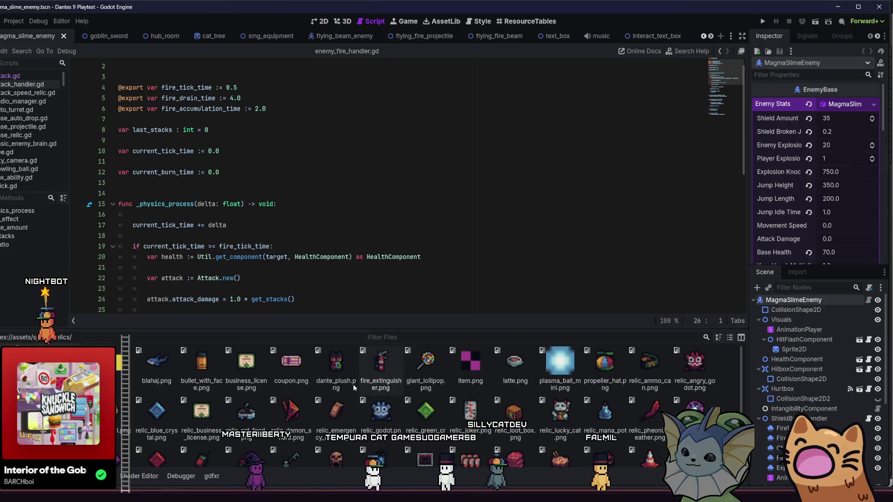
key(alt+Tab)
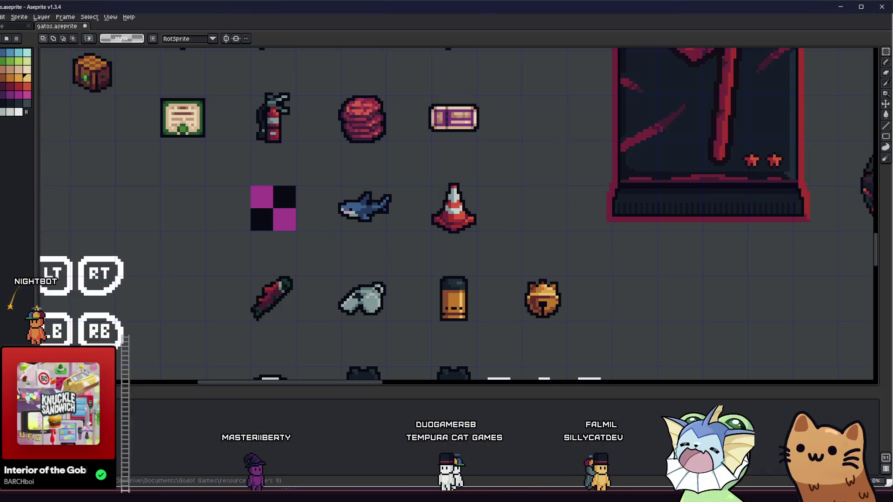
scroll(365, 335, up, 5)
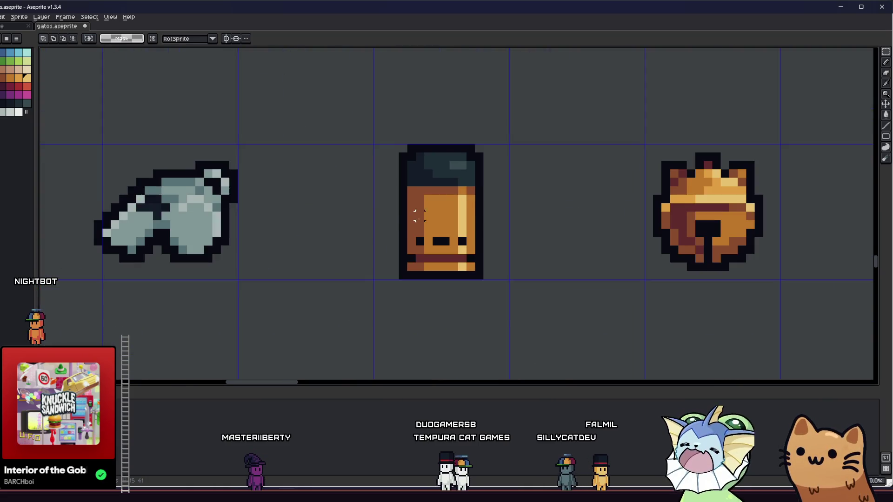
scroll(418, 215, up, 3)
double_click(364, 241)
drag(247, 259, 274, 252)
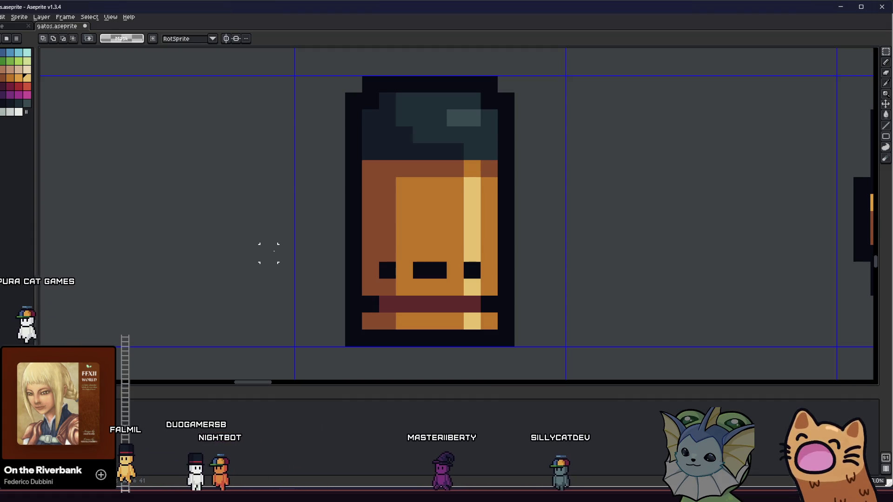
drag(370, 218, 354, 225)
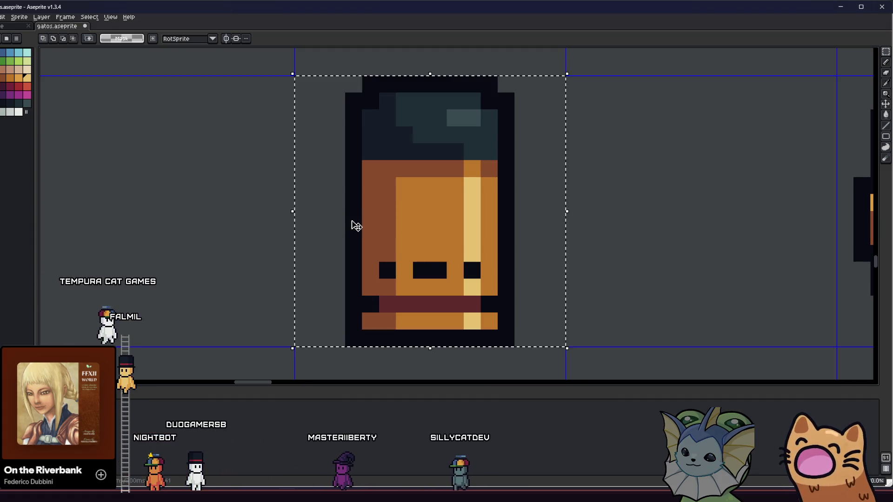
scroll(296, 225, up, 1)
scroll(267, 231, down, 6)
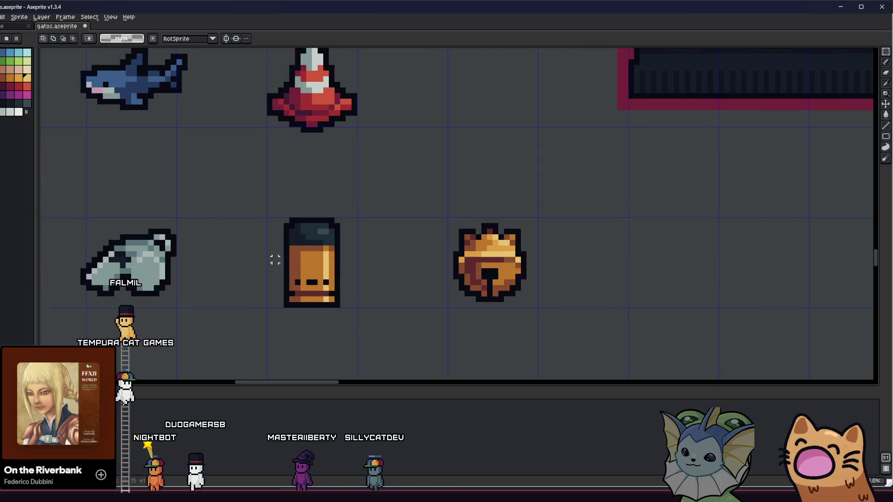
key(ctrl+d)
drag(222, 263, 241, 256)
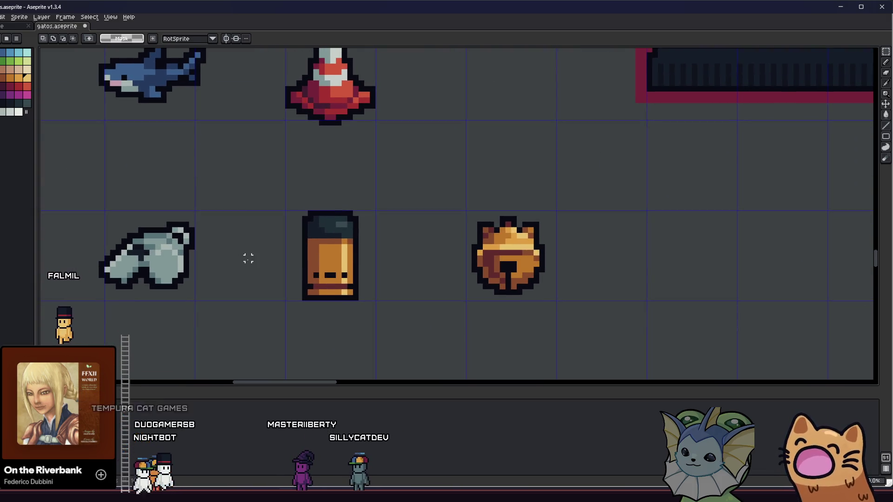
scroll(253, 279, down, 3)
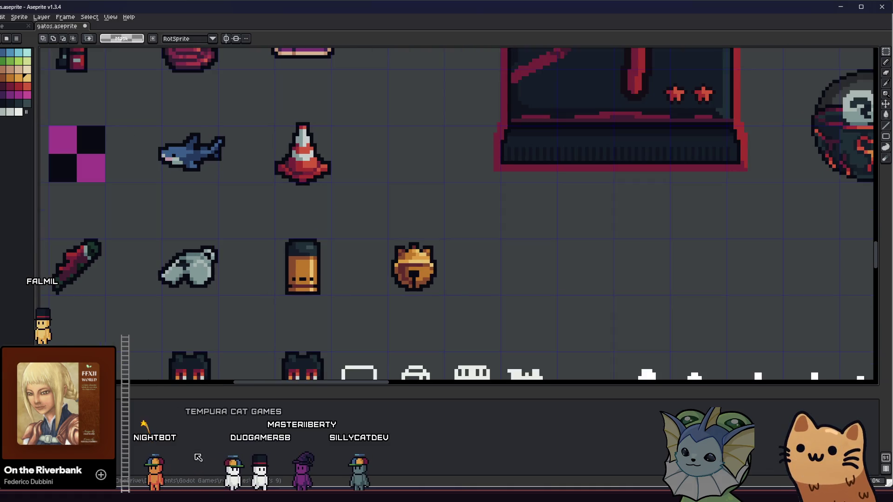
scroll(289, 277, up, 2)
drag(251, 279, 296, 268)
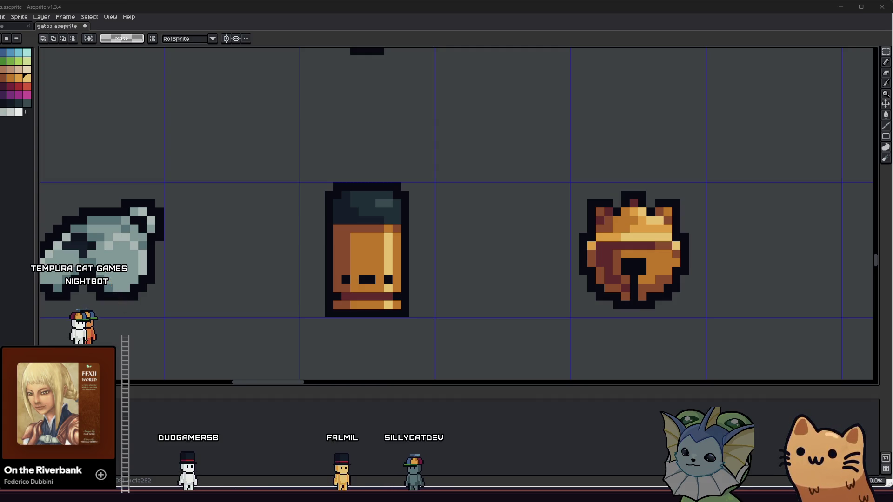
scroll(421, 271, down, 3)
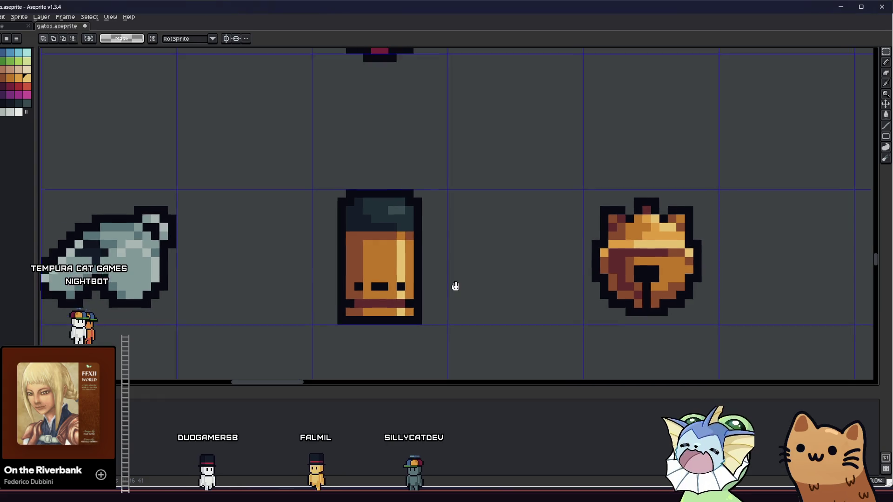
drag(373, 283, 378, 289)
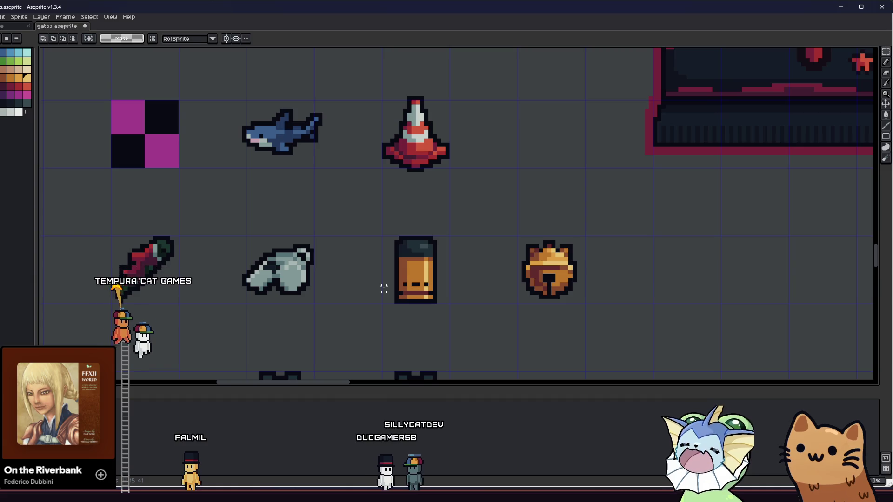
scroll(383, 289, down, 1)
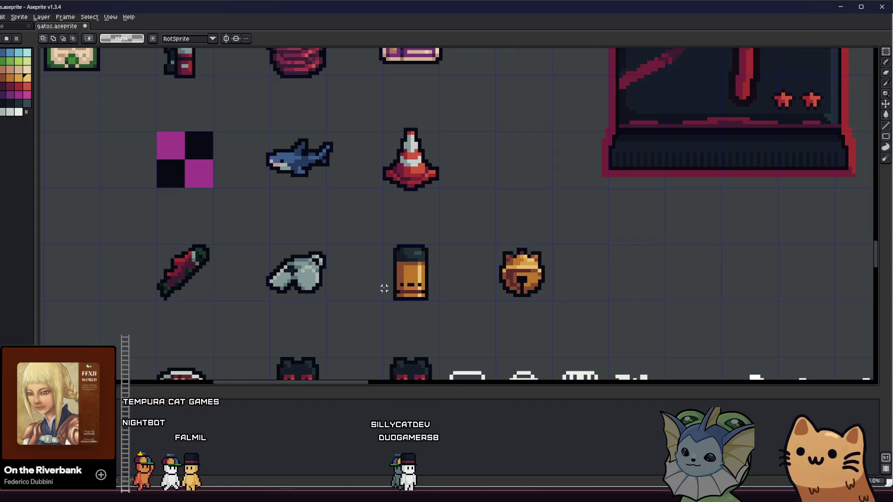
scroll(367, 284, down, 2)
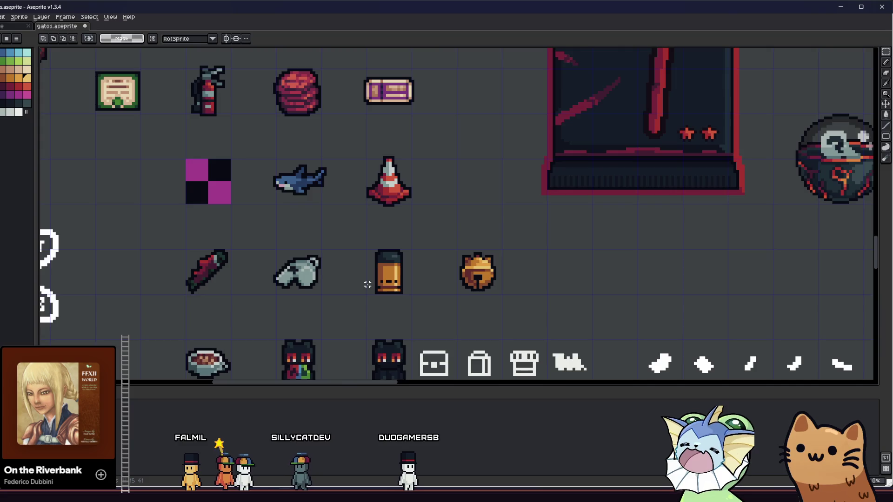
scroll(367, 285, down, 1)
drag(367, 284, 371, 271)
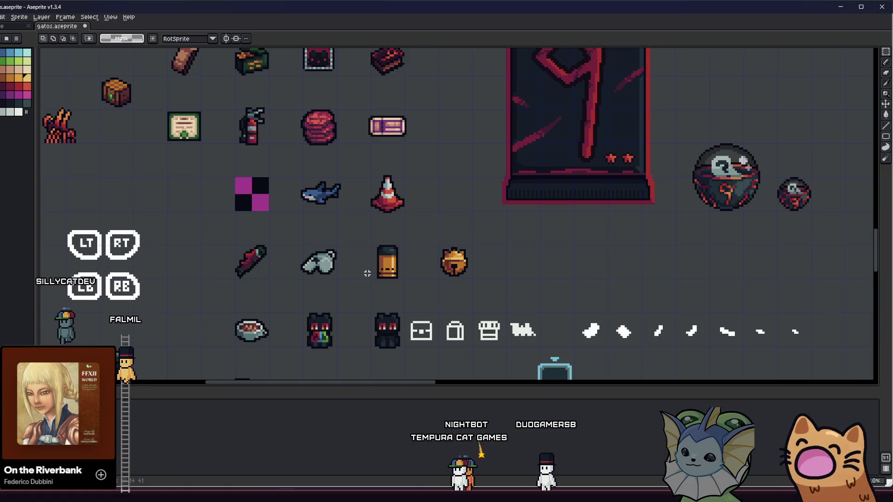
scroll(367, 273, down, 2)
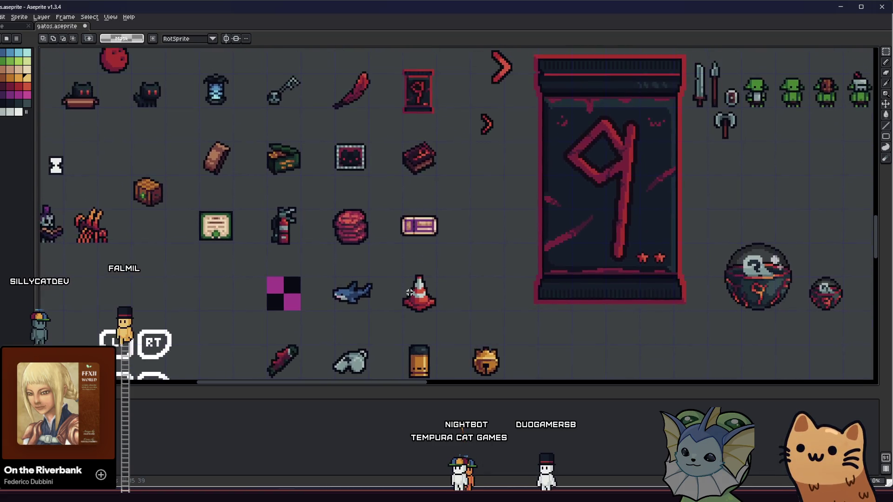
scroll(410, 291, up, 2)
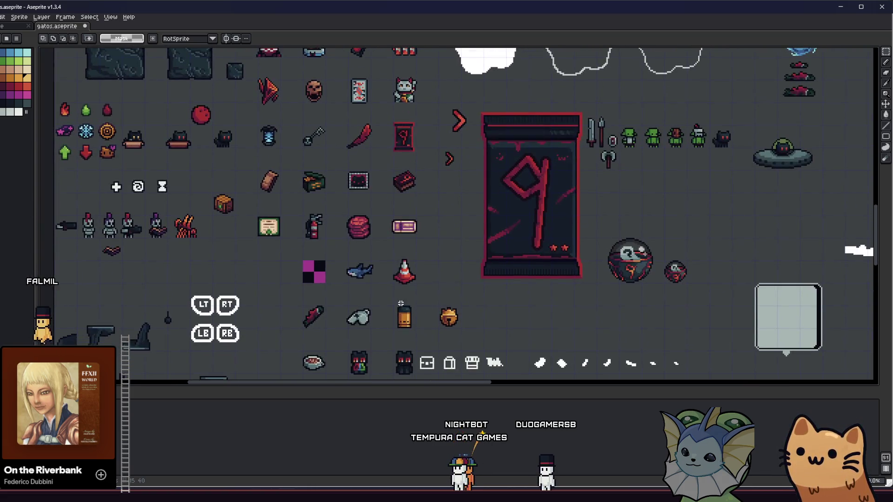
scroll(399, 321, up, 4)
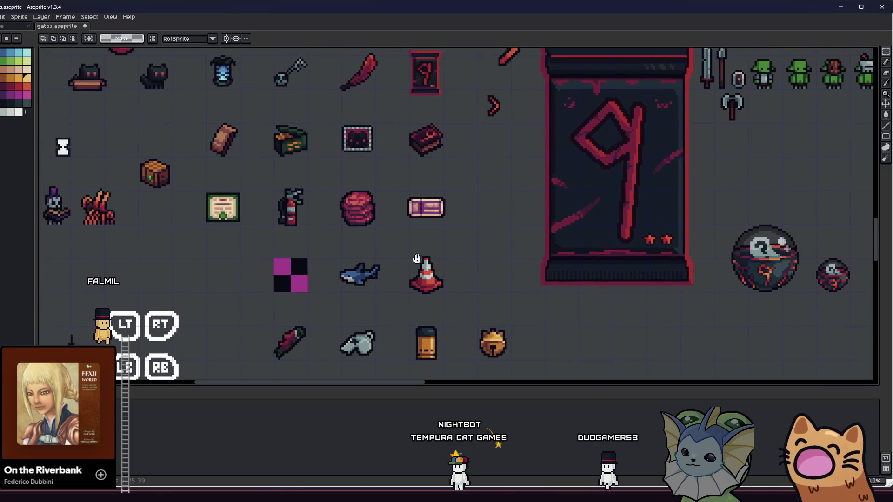
scroll(434, 318, up, 4)
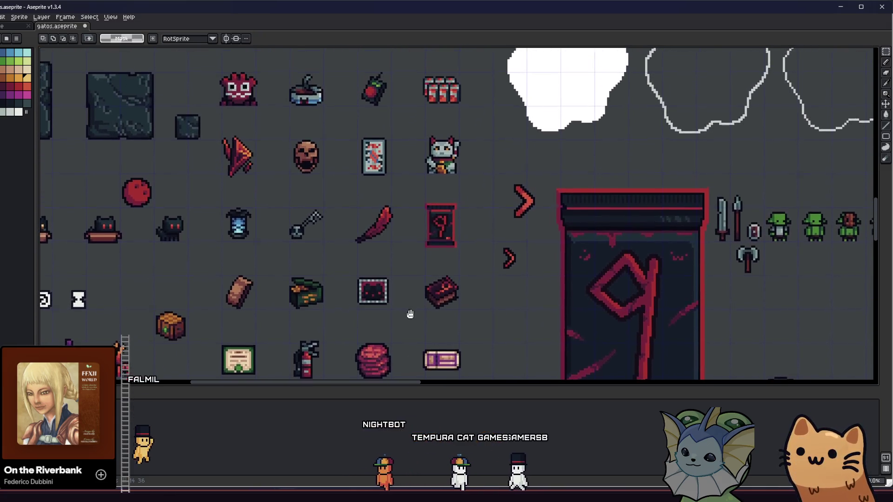
scroll(408, 339, down, 3)
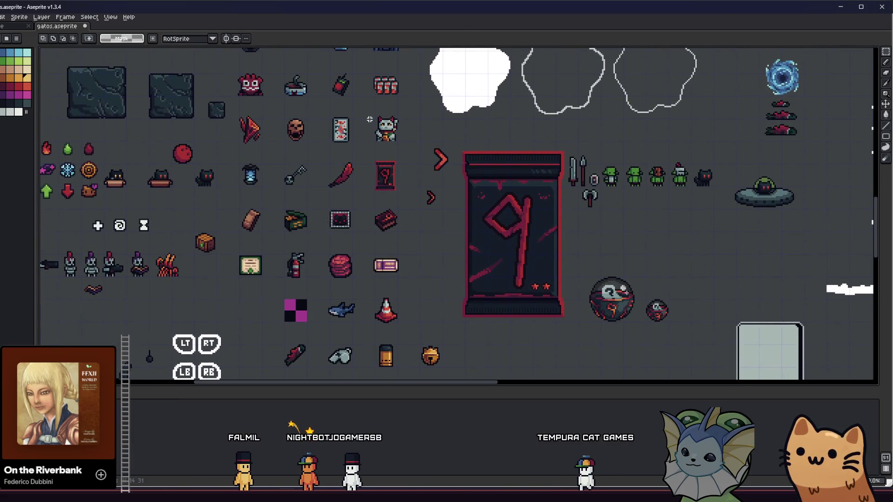
scroll(373, 111, up, 3)
drag(373, 111, 463, 195)
click(462, 225)
scroll(411, 199, down, 3)
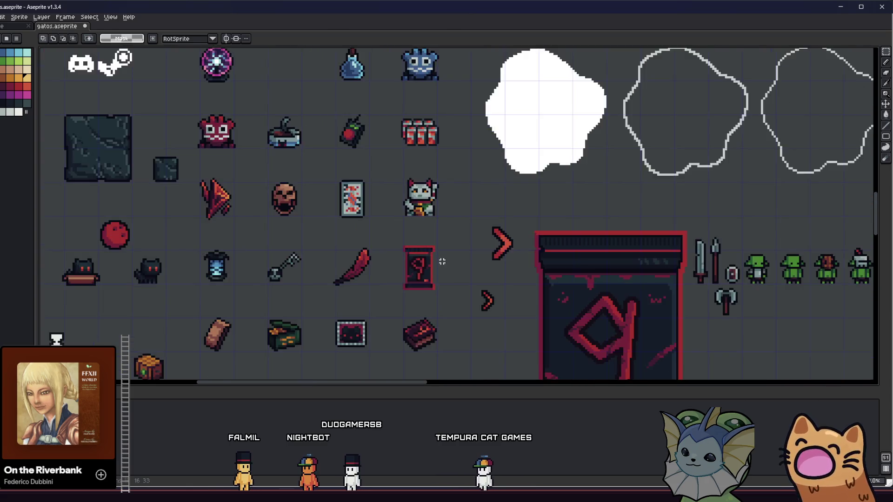
key(alt+Tab)
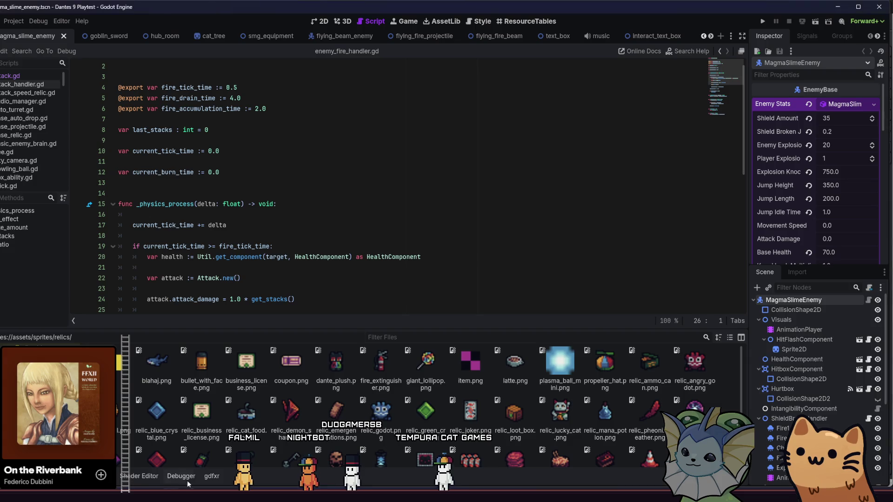
- Run and stop the game, then browse the FileSystem dock's relics folders
click(761, 22)
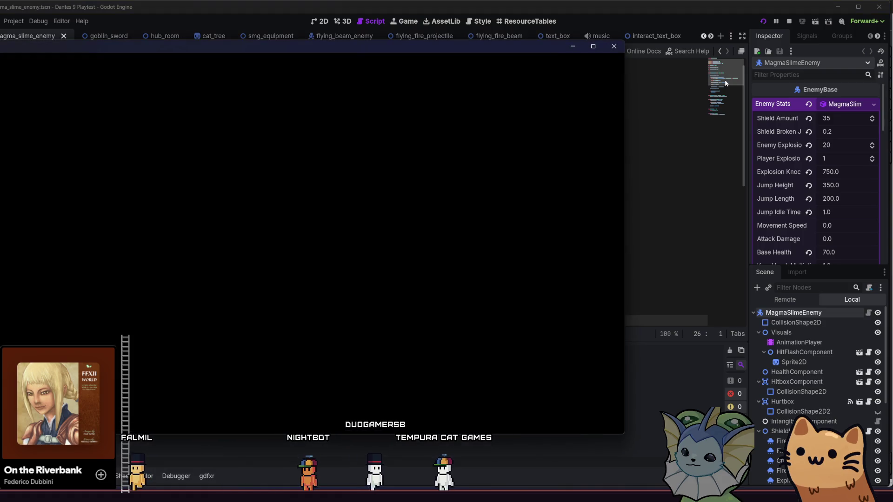
click(789, 22)
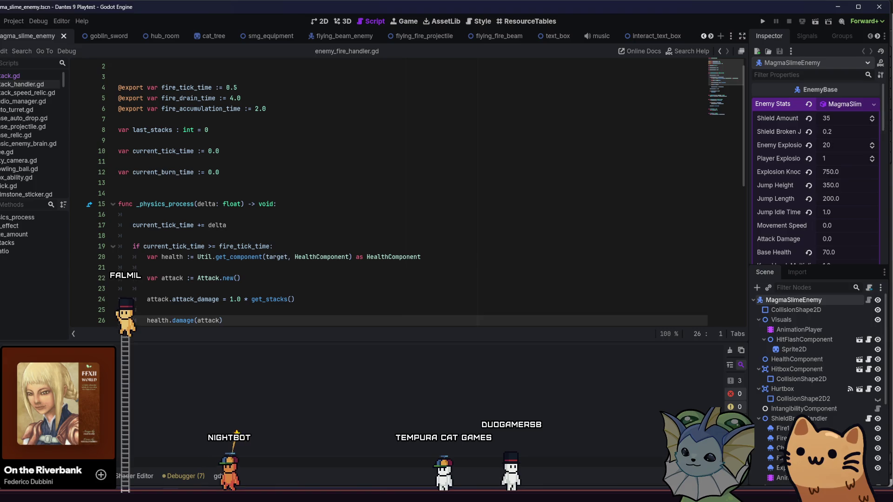
click(37, 476)
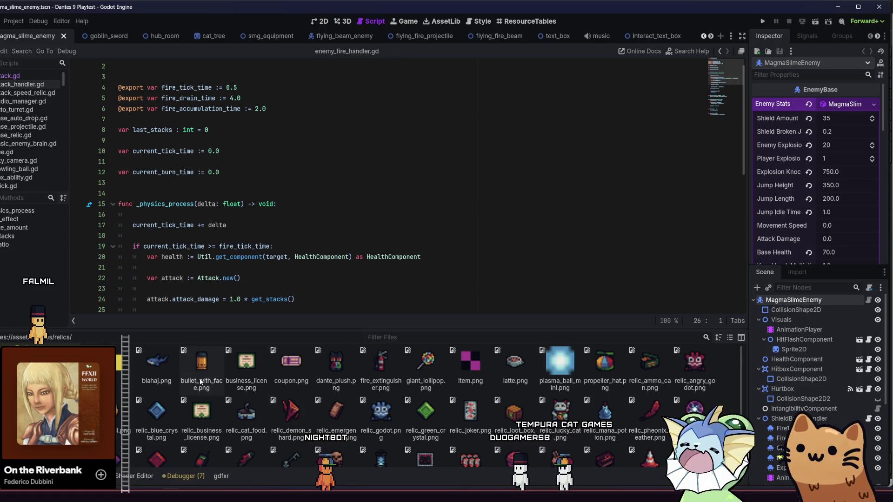
scroll(283, 447, down, 1)
scroll(290, 441, down, 1)
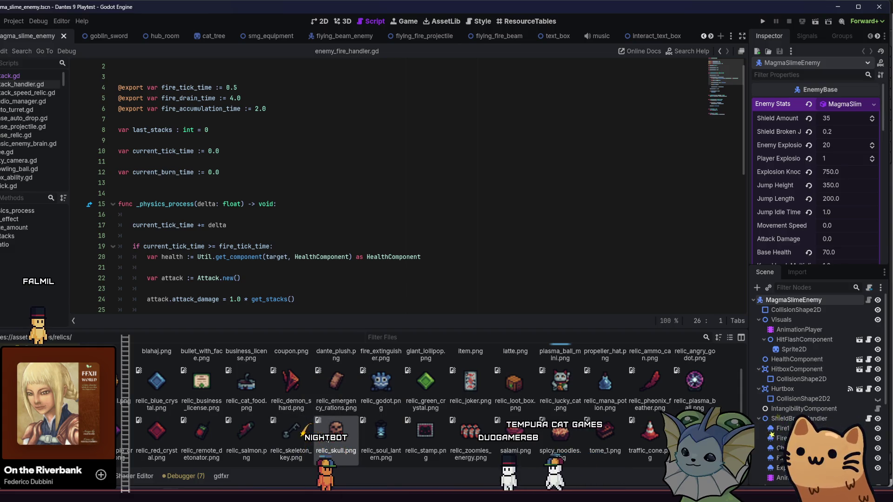
mouse_move(328, 440)
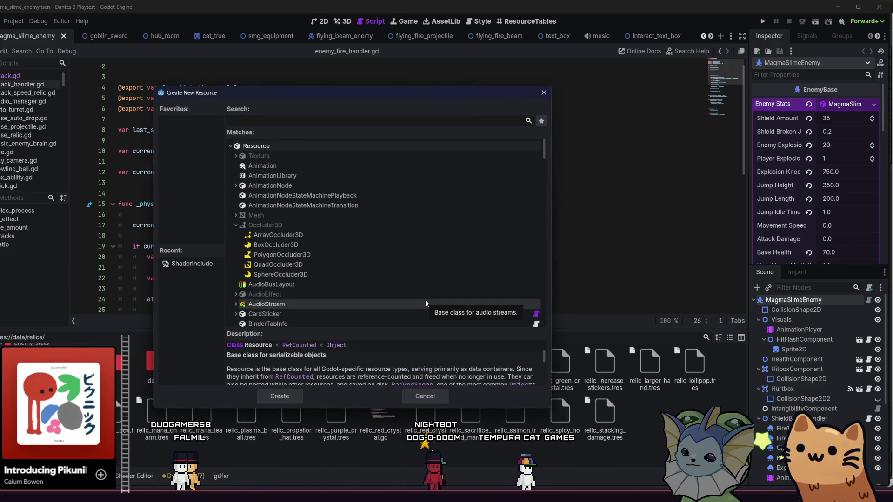
- Create a new Relic resource and save it as relic_bell in res://data/relics
text(relic)
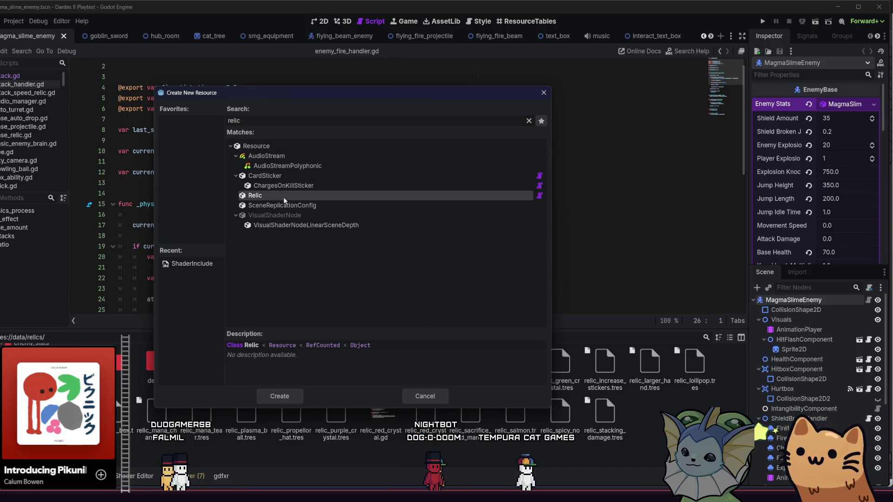
double_click(285, 199)
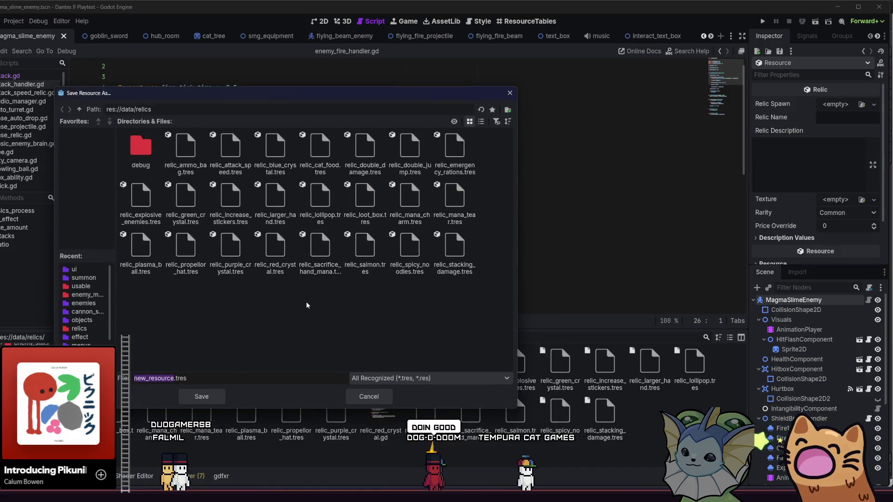
key(BackSpace)
text(rel)
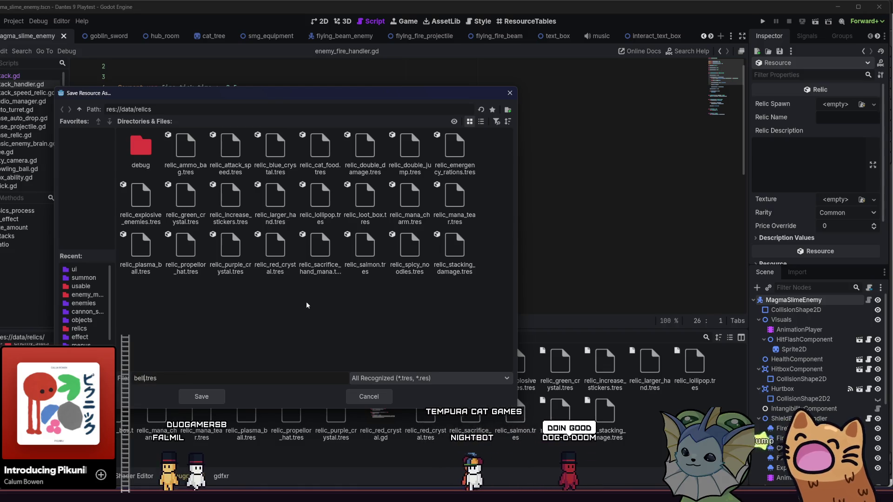
text(i)
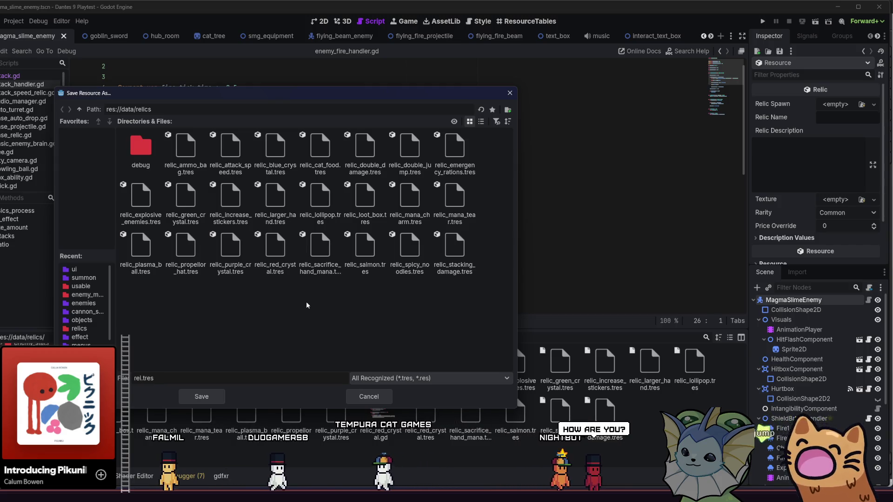
text(c_bell)
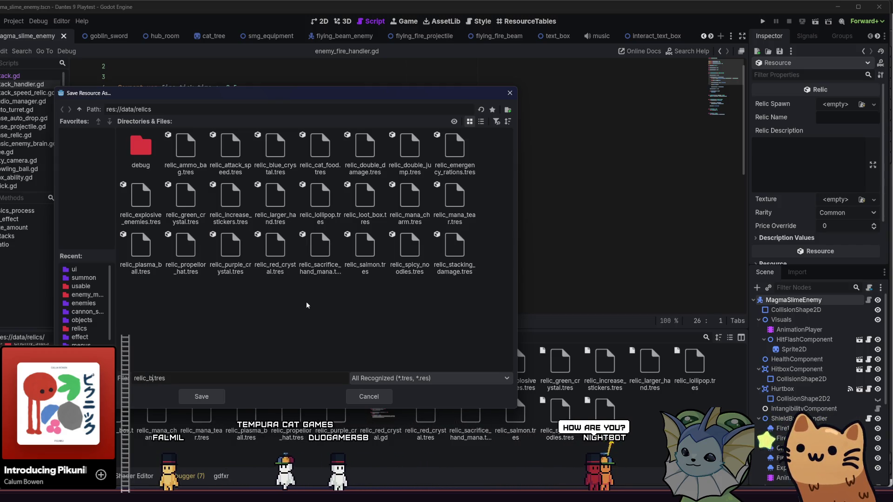
click(211, 394)
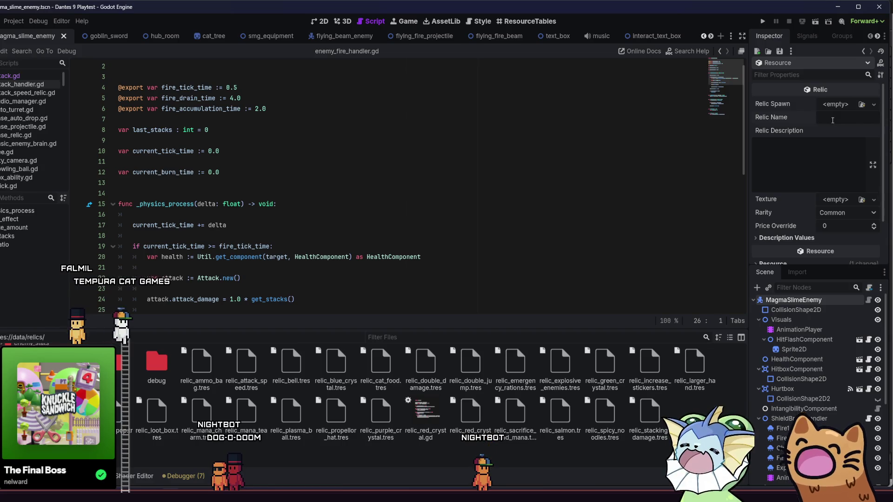
- Enter Bell in the relic resource's Relic Name field
text(ell)
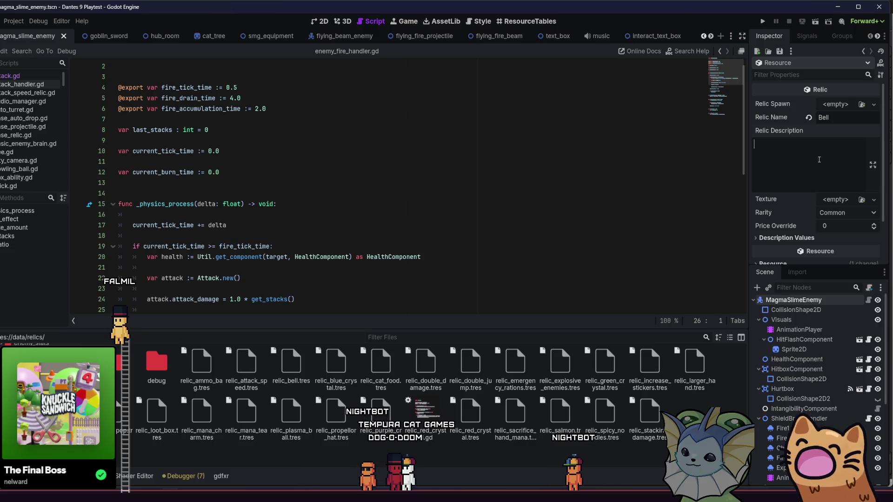
click(860, 199)
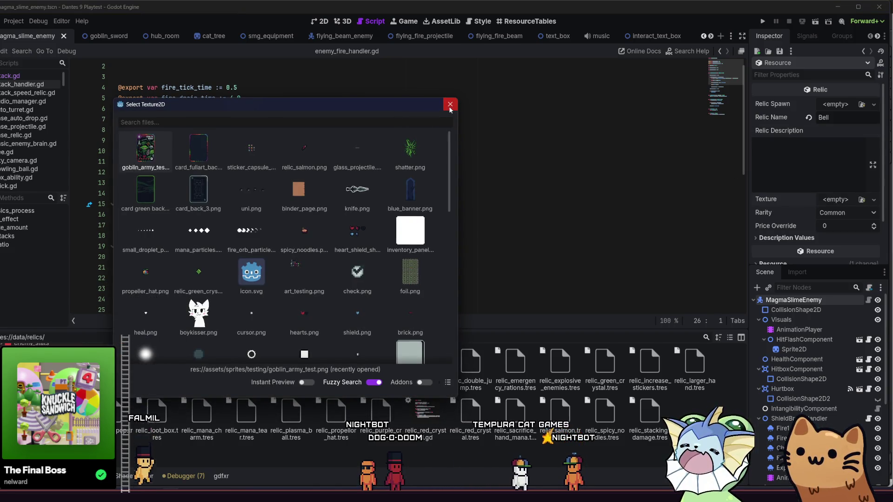
click(450, 106)
click(863, 199)
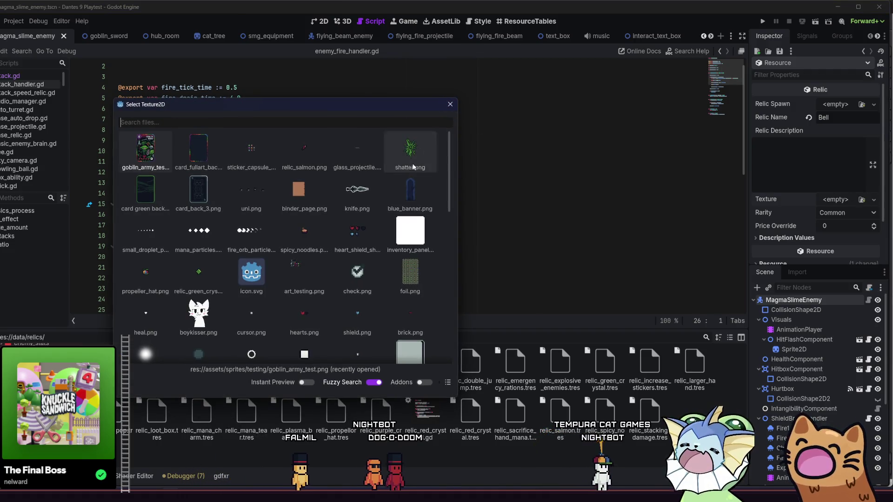
click(454, 106)
click(860, 199)
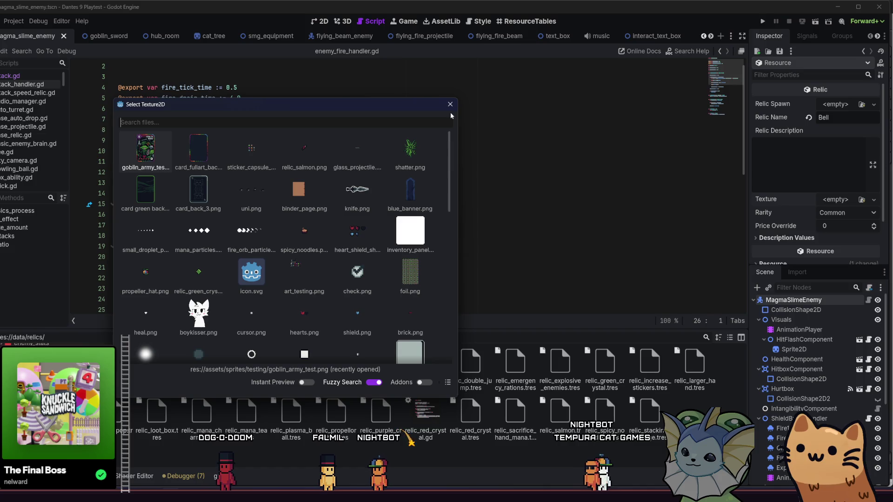
click(450, 105)
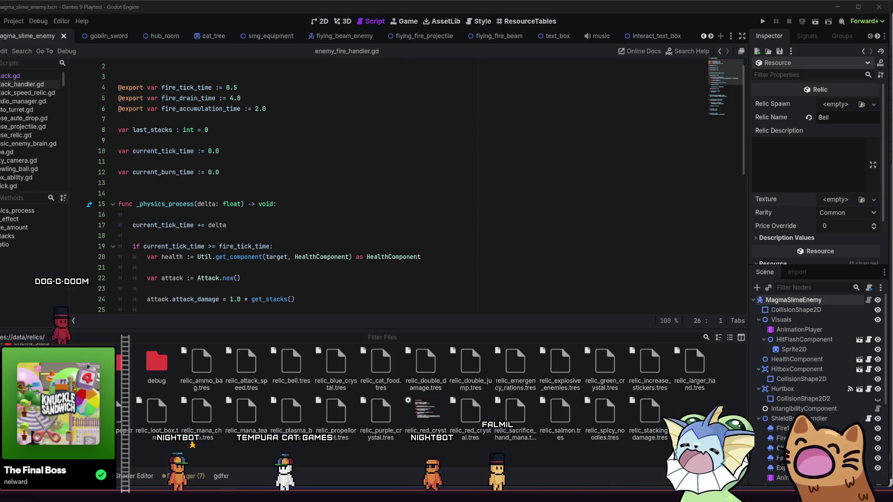
scroll(204, 238, up, 1)
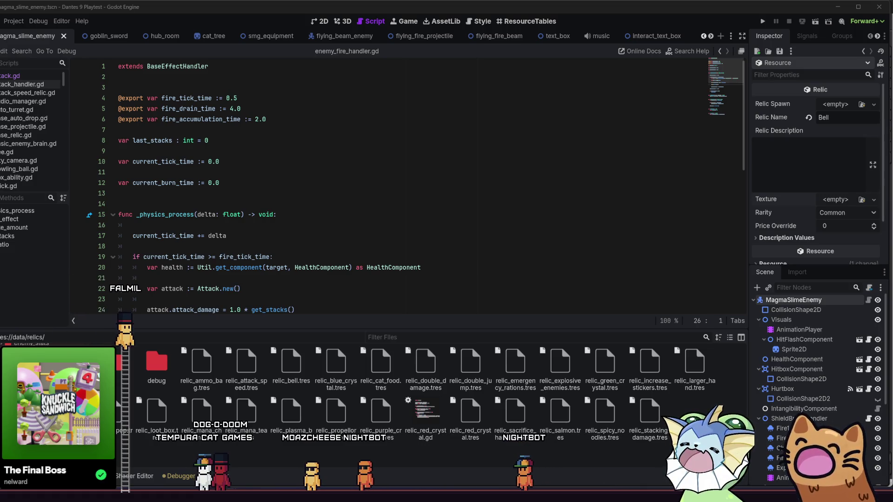
click(316, 281)
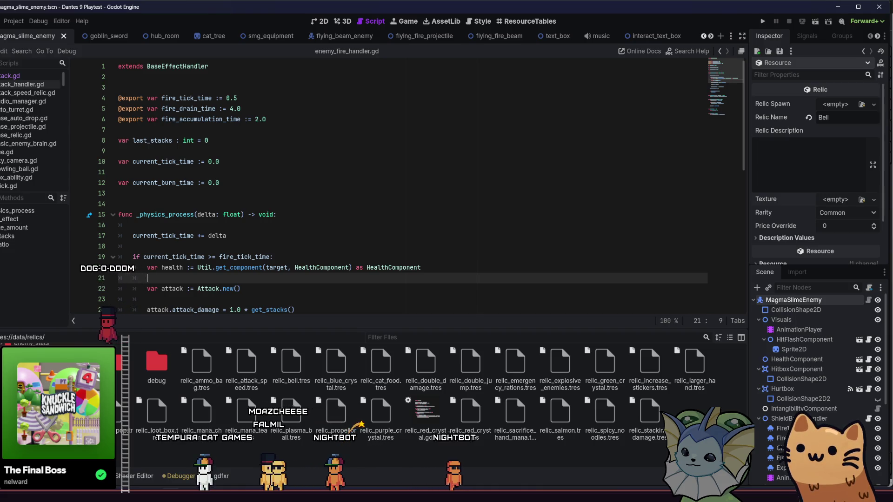
click(315, 182)
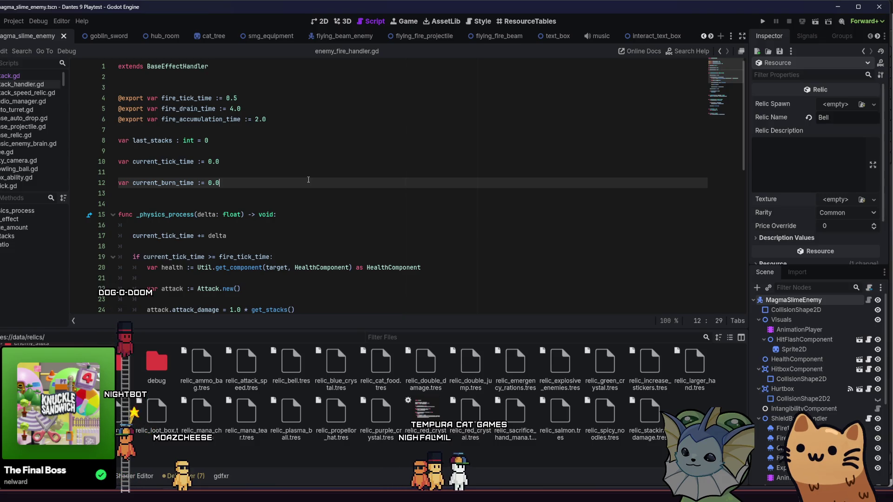
click(351, 175)
- Place the caret at the ends of lines 10 and 12 in the script
click(335, 182)
click(321, 174)
click(316, 183)
click(307, 172)
click(307, 183)
click(302, 172)
click(297, 182)
click(292, 161)
- Place the caret on empty line 11, then drag the G2A Firefox window over the editor
click(291, 172)
click(290, 183)
click(289, 176)
click(289, 181)
click(290, 173)
click(289, 181)
click(289, 173)
click(290, 182)
click(289, 174)
click(290, 182)
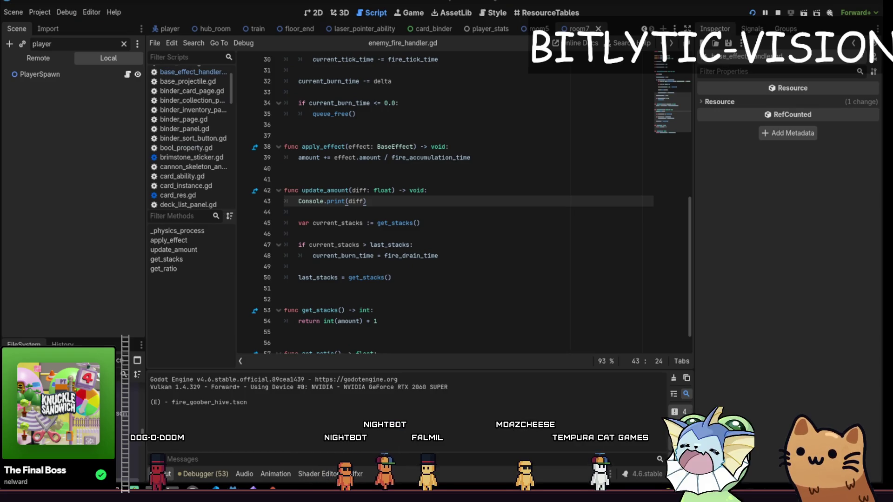
mouse_move(892, 367)
mouse_down()
mouse_move(562, 186)
mouse_move(516, 89)
mouse_up()
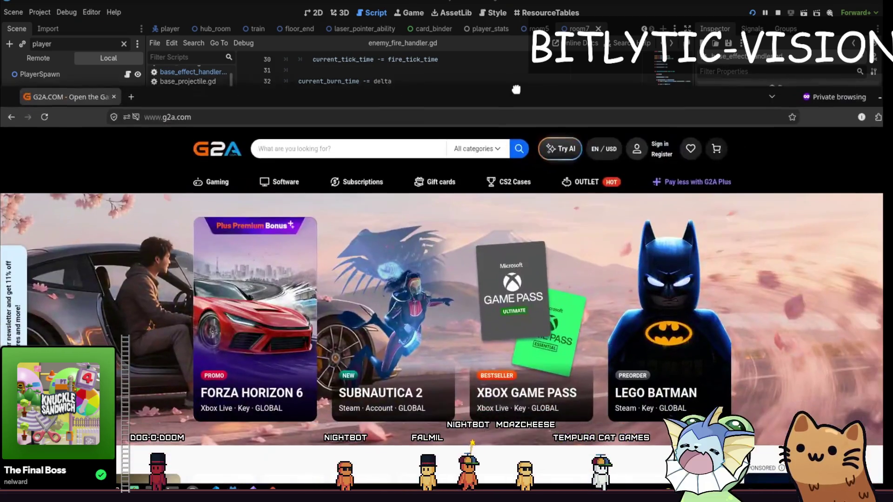
- Shift the Firefox window, toggle its tab list, and drag it away to reveal Godot
drag(750, 100, 731, 102)
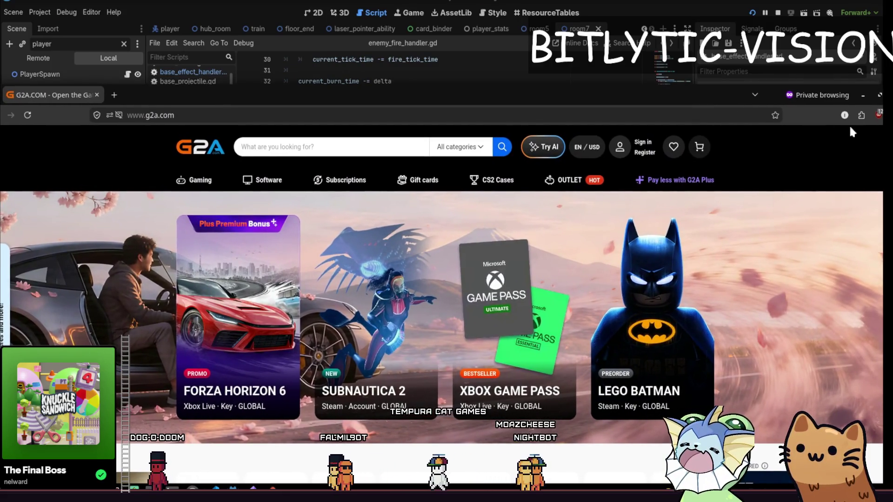
click(755, 94)
click(665, 95)
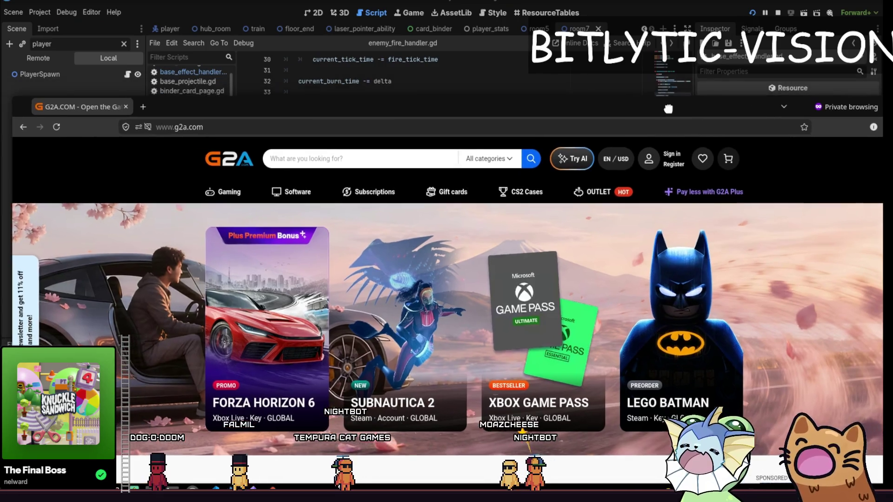
mouse_move(665, 93)
mouse_down()
mouse_move(794, 199)
mouse_move(892, 354)
mouse_up()
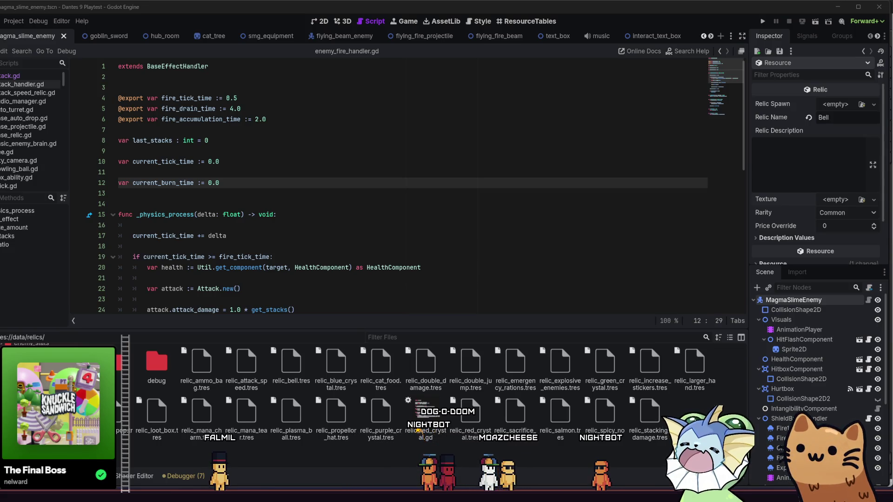
- Assign relic_bell.png as the Bell relic's texture
click(818, 141)
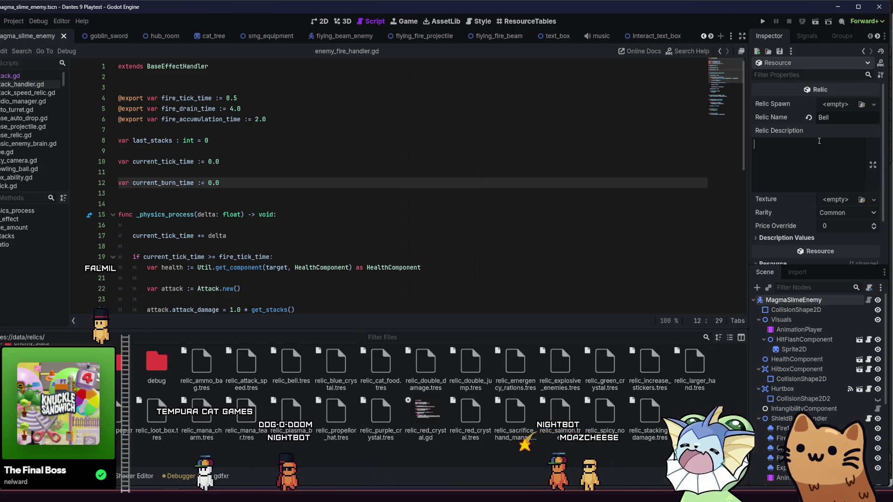
click(861, 200)
text(bell)
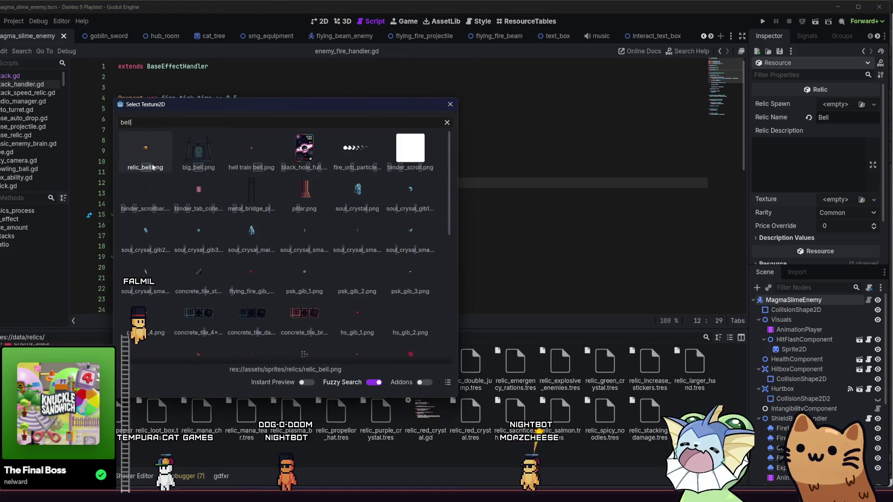
double_click(156, 169)
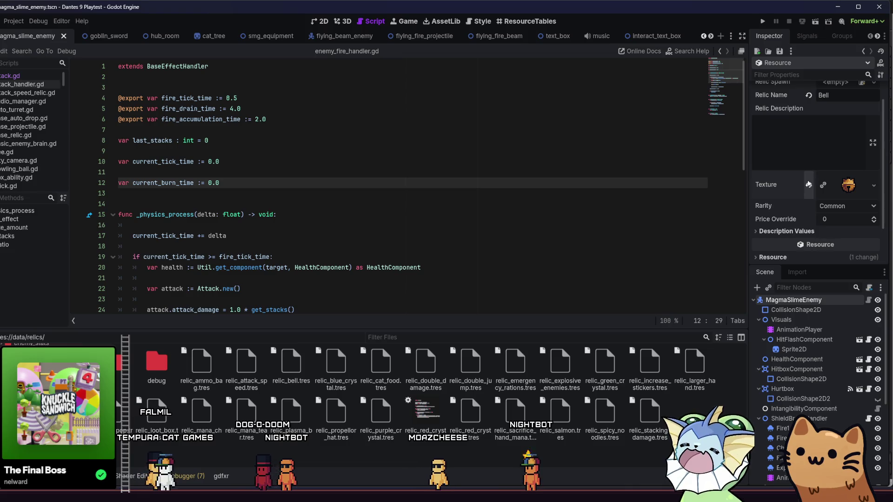
- Set the Bell relic's rarity to Rare
click(843, 207)
click(843, 207)
click(844, 207)
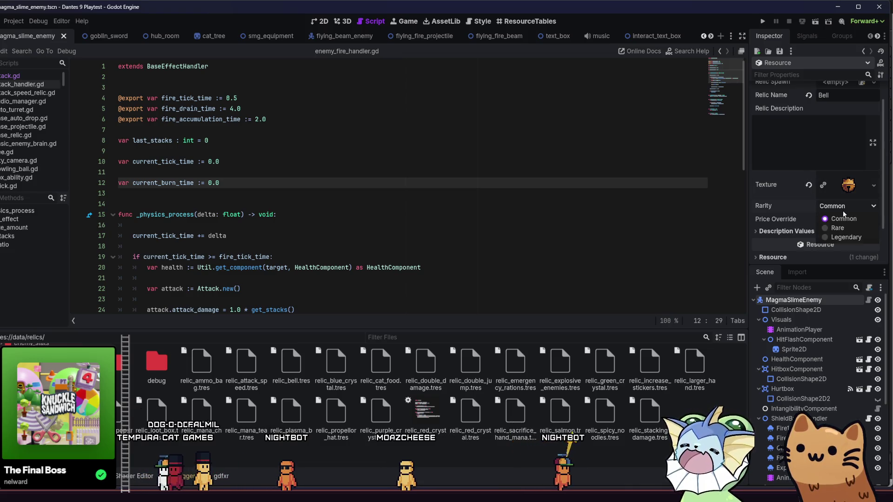
click(846, 207)
click(846, 208)
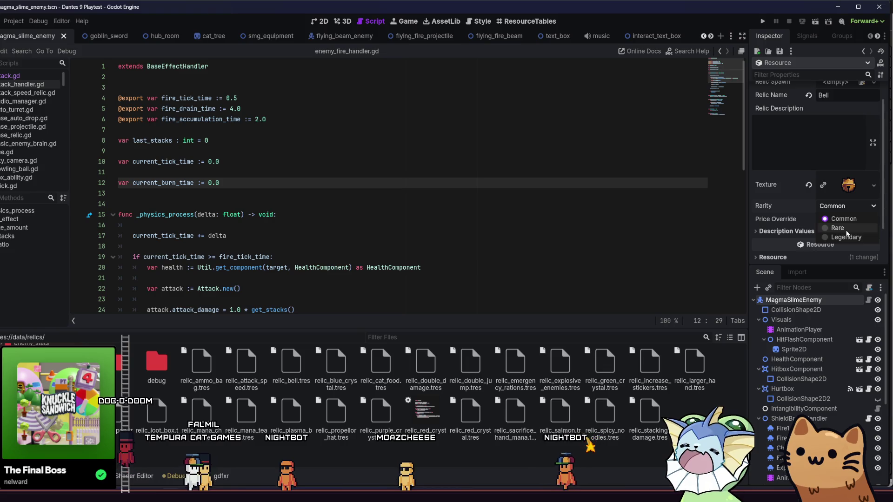
click(844, 229)
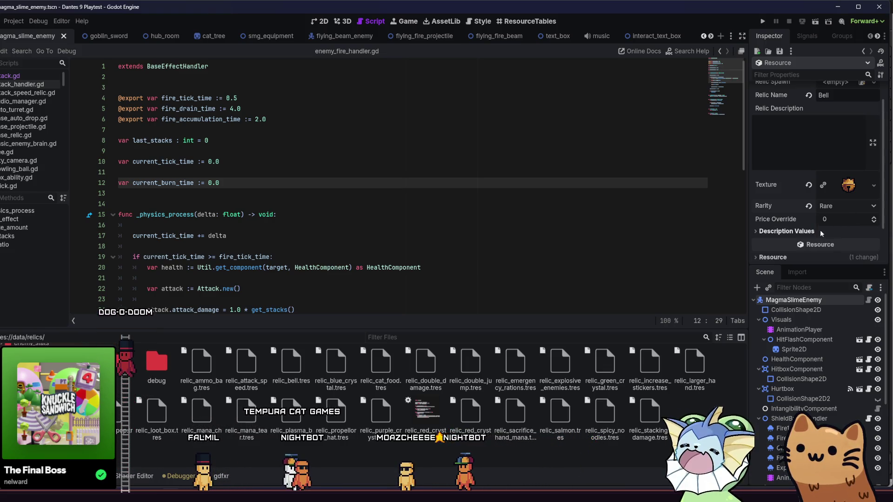
click(802, 124)
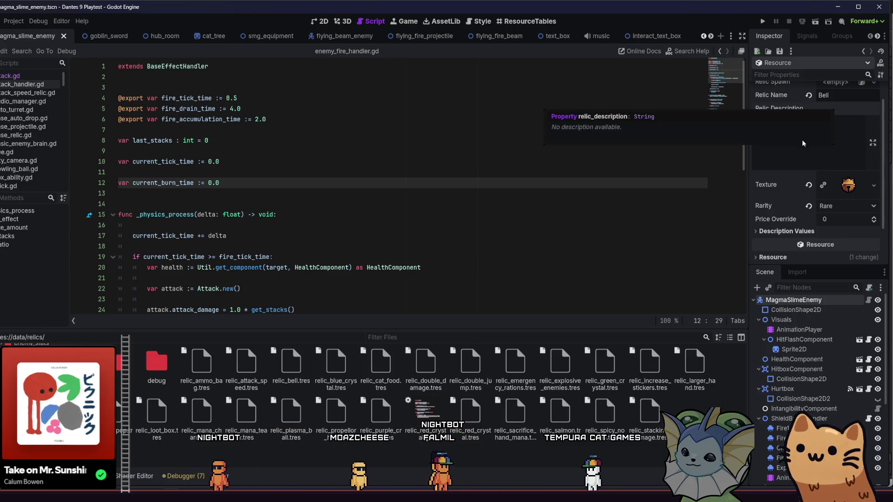
- Place the cursor in the Bell relic's empty Relic Description field
click(822, 146)
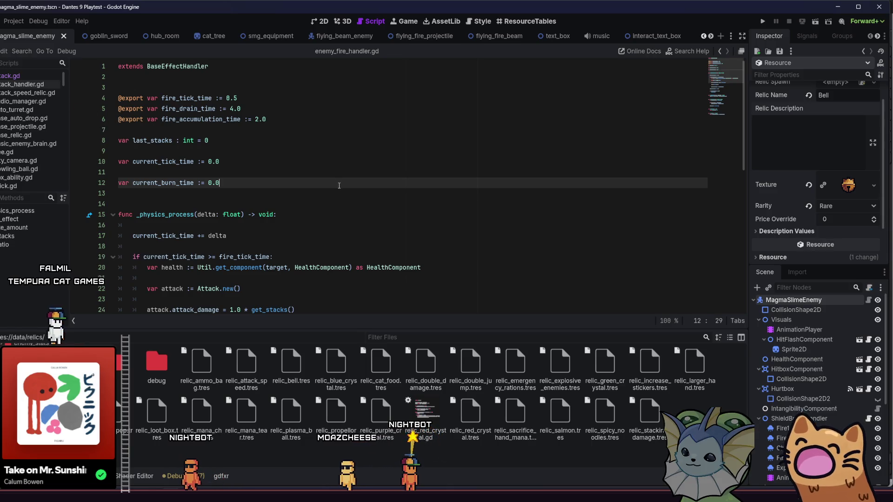
- Begin the Bell relic's description with 'On kill,'
key(Up)
key(Up)
key(Up)
key(Down)
key(Down)
key(Down)
key(Up)
key(Up)
key(Down)
key(Down)
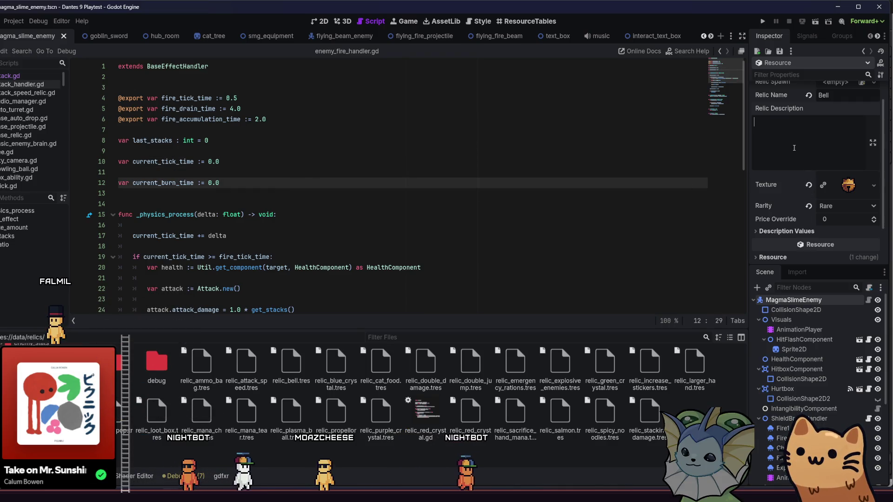
key(ctrl+Down)
key(ctrl+Down)
key(ctrl+Down)
scroll(698, 162, up, 2)
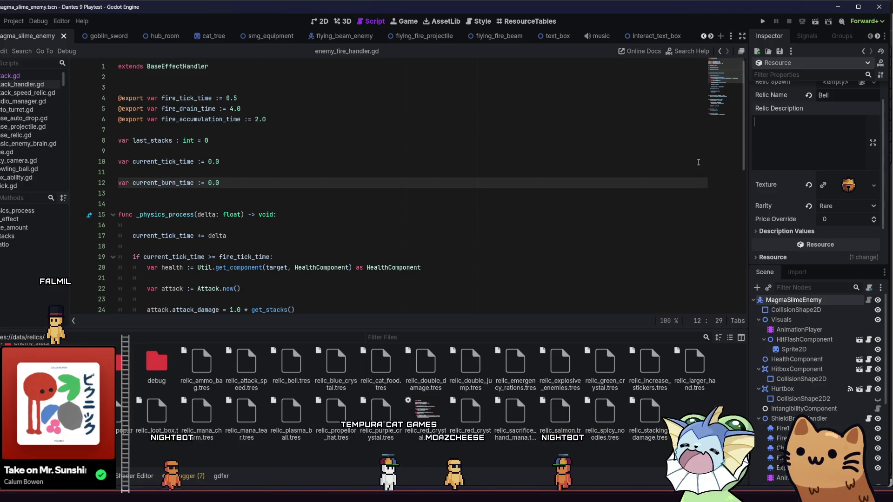
text(On kill)
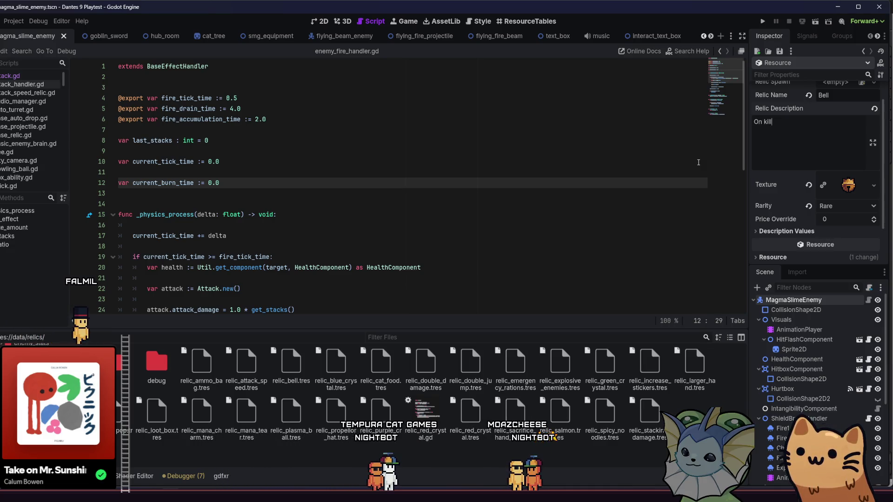
text(, 20%)
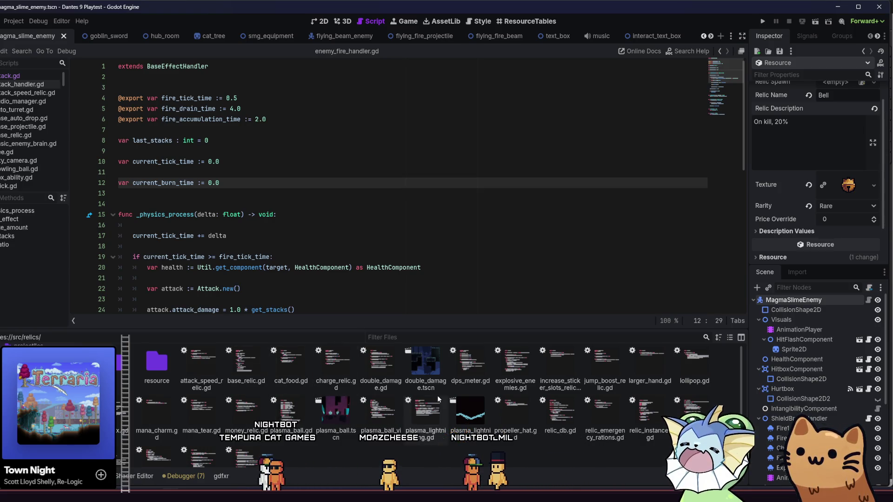
- Duplicate relic_salmon.gd as relic_bell.gd in src/relics
scroll(407, 419, down, 1)
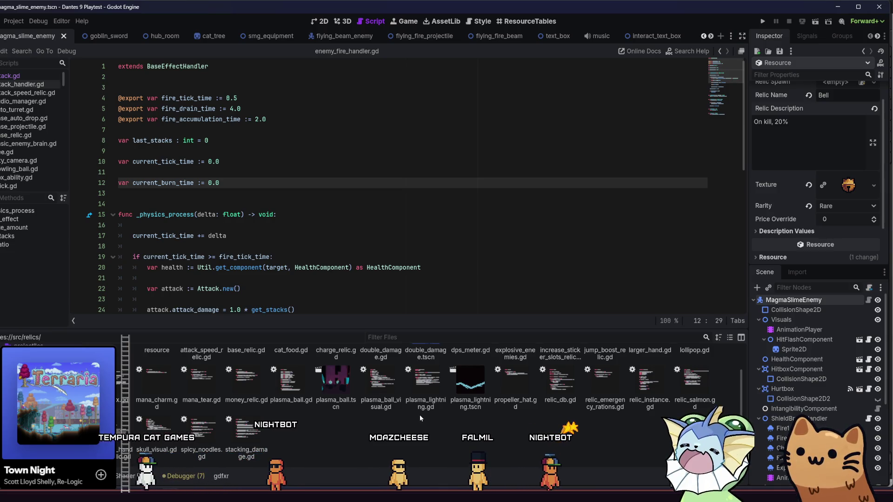
scroll(420, 417, up, 1)
scroll(420, 417, down, 1)
right_click(681, 388)
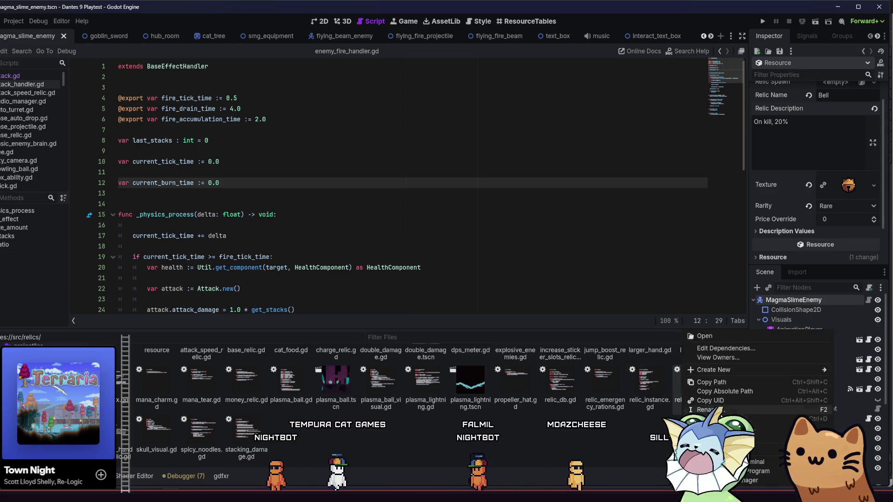
click(711, 419)
click(244, 249)
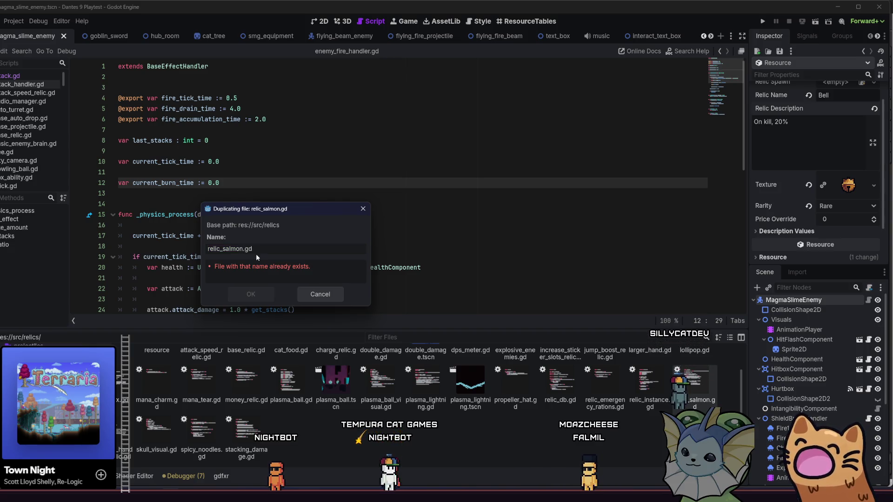
key(BackSpace)
key(BackSpace)
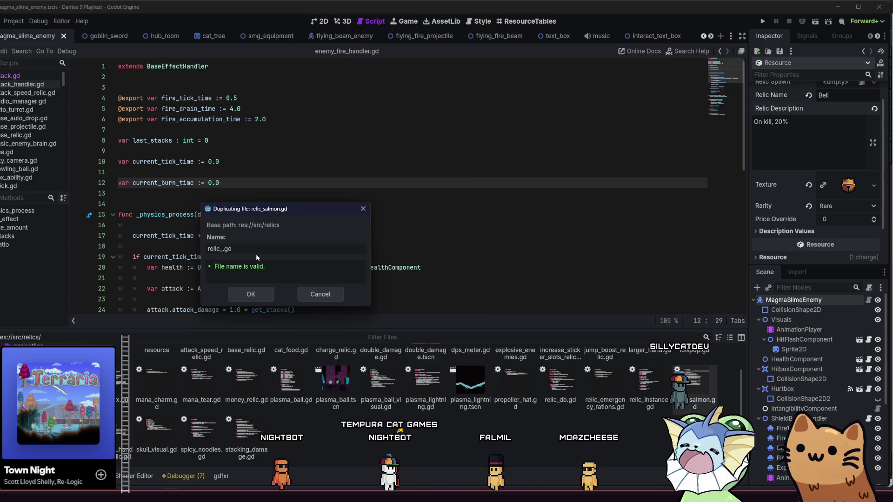
text(bell)
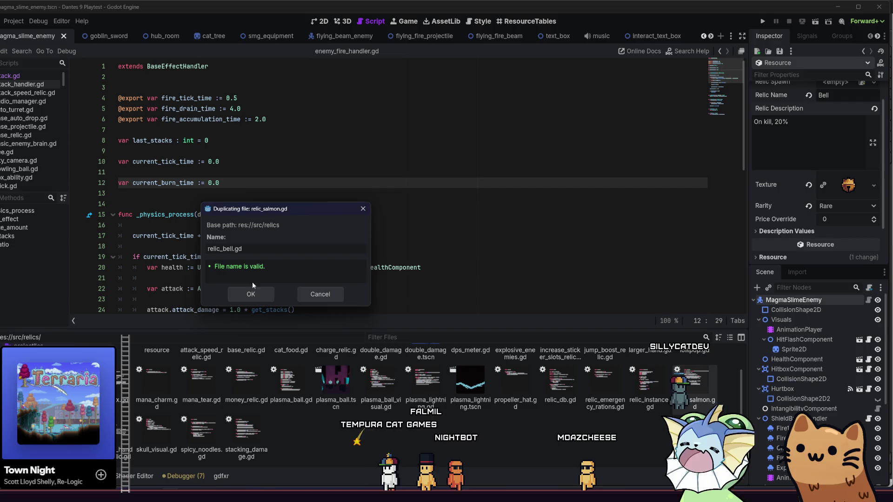
click(249, 293)
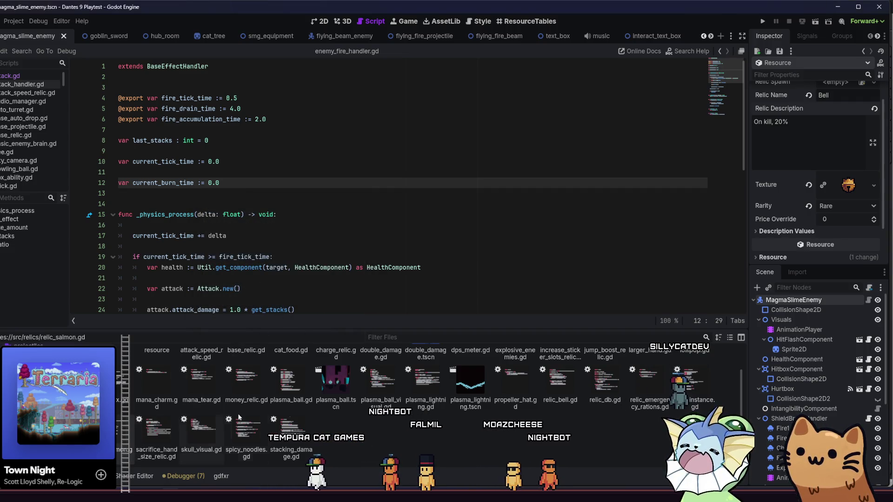
- Open relic_bell.gd in the script editor and select salmon on line 3
scroll(242, 363, up, 1)
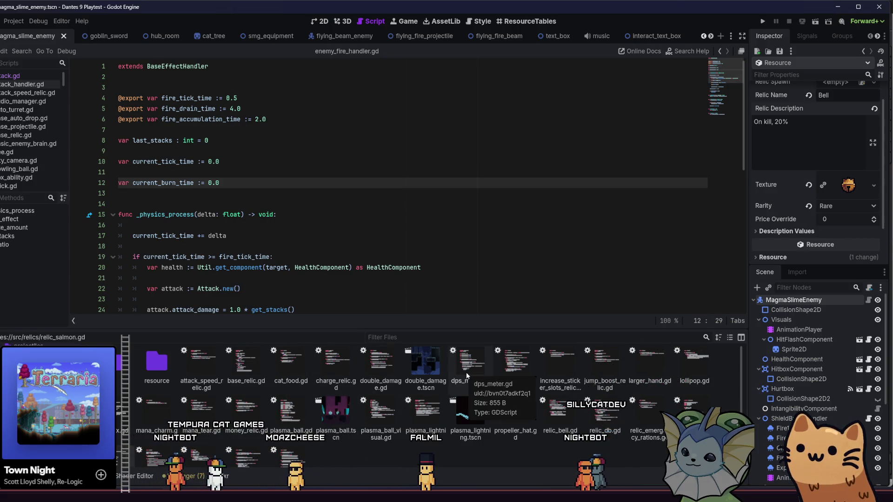
scroll(345, 367, down, 1)
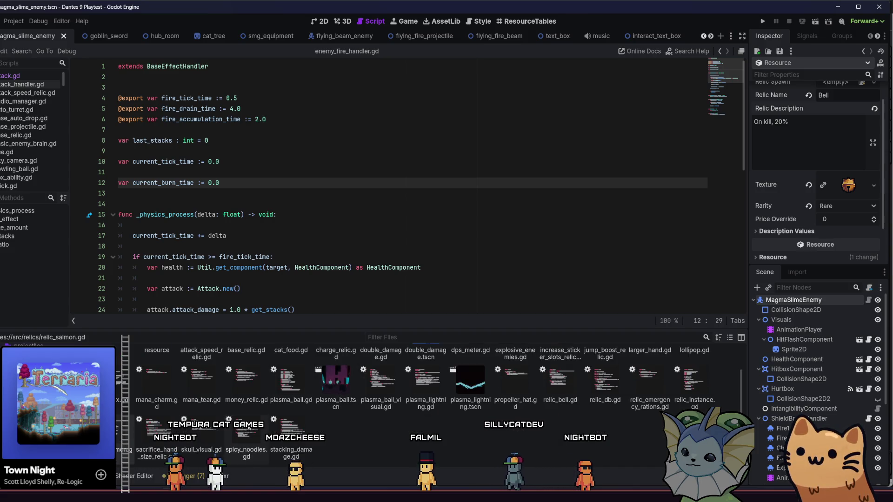
double_click(540, 395)
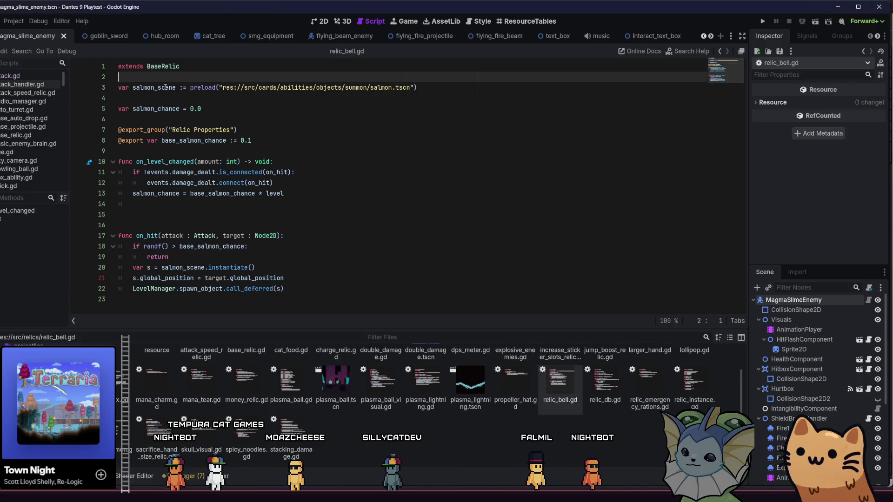
click(163, 87)
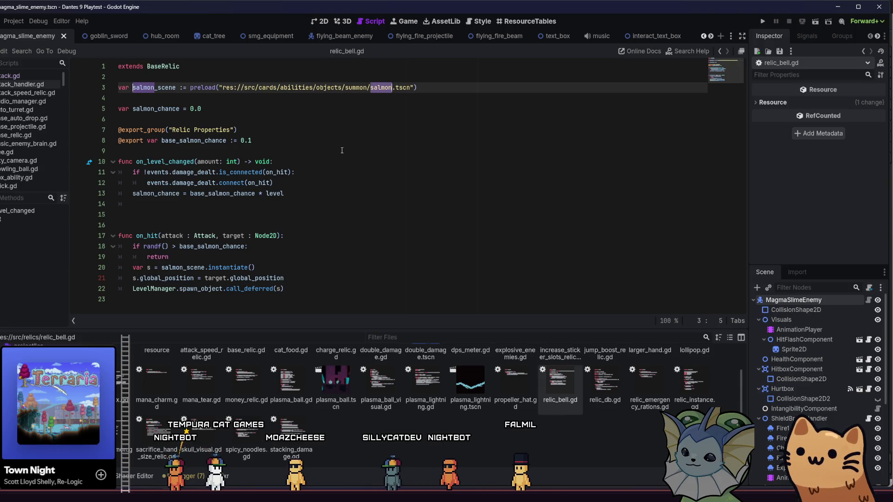
- Replace all salmon occurrences in relic_bell.gd with bell using multi-caret selection
key(ctrl+d)
key(ctrl+d)
key(ctrl+d)
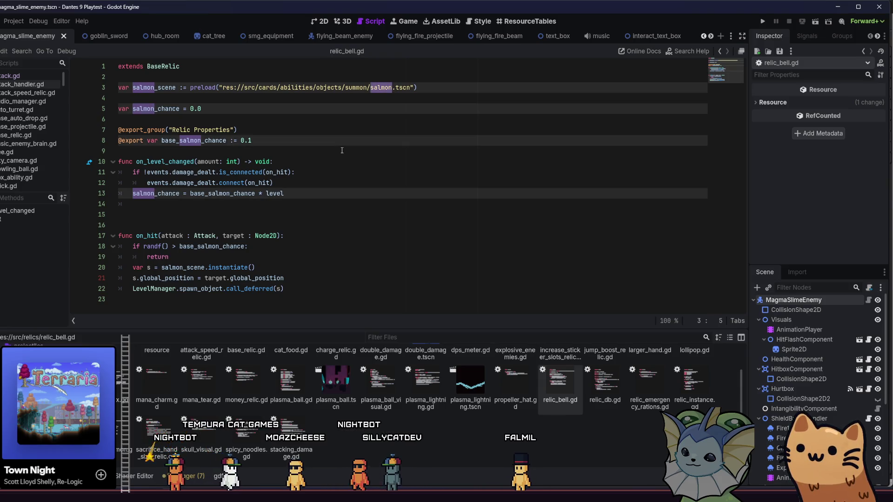
key(ctrl+d)
key(ctrl+d)
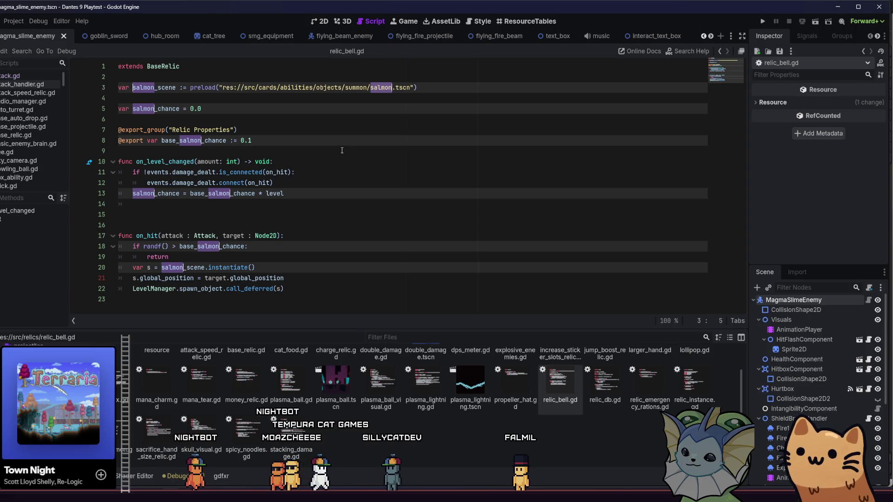
text(bell)
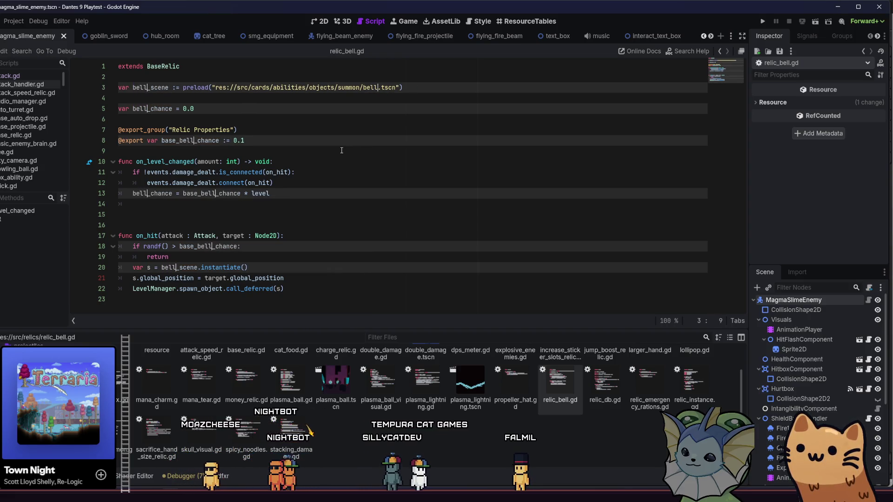
click(347, 179)
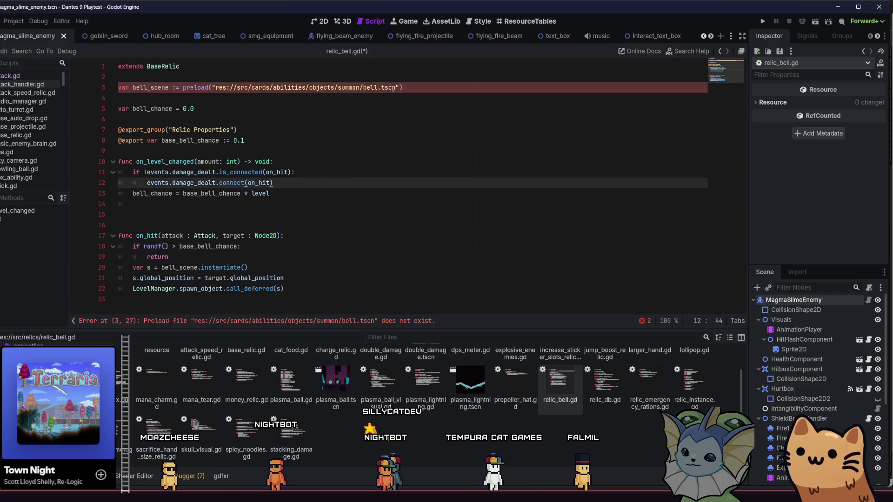
- Delete the path inside preload() on line 3, leaving it empty
mouse_move(396, 86)
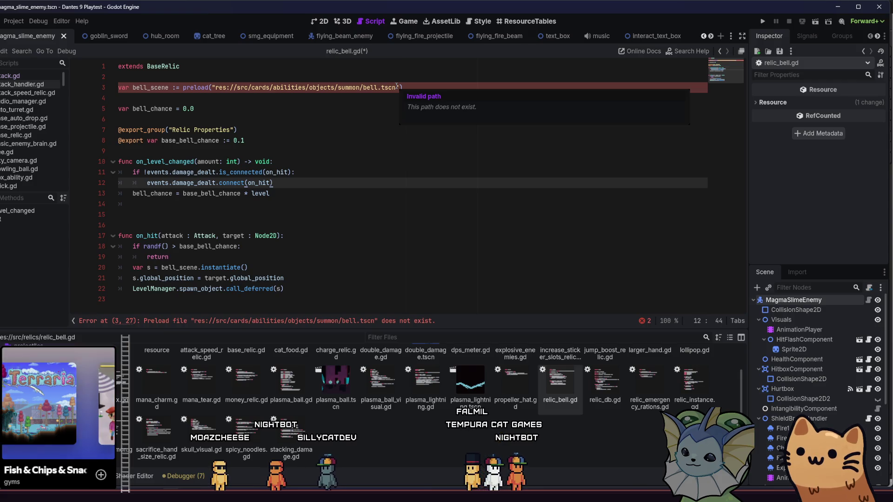
click(395, 86)
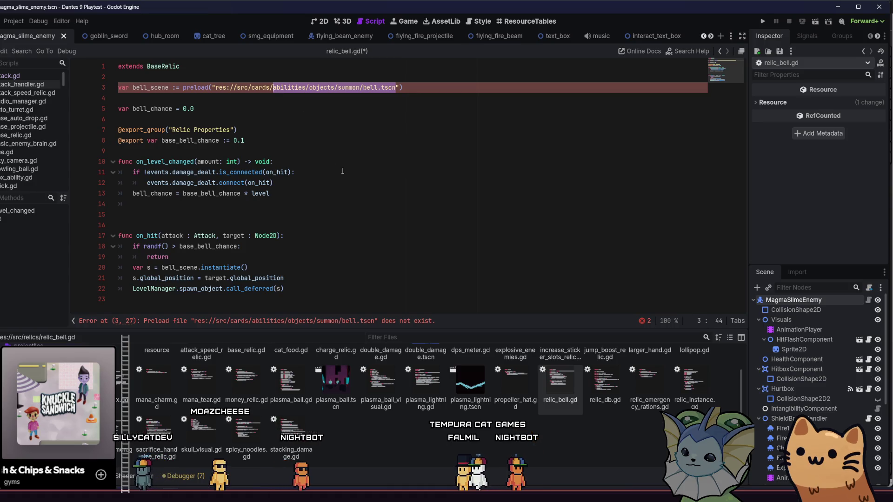
key(BackSpace)
drag(277, 87, 213, 87)
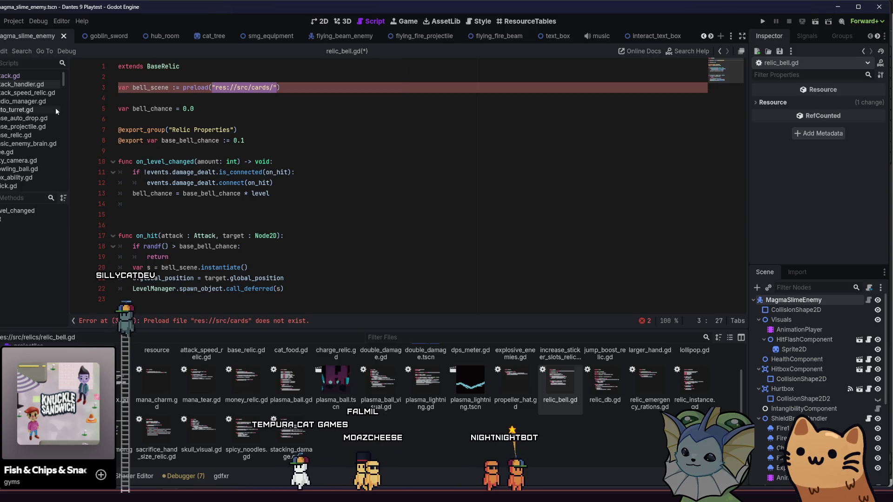
key(BackSpace)
- Start renaming the on_hit function on line 17 to on_kill
click(279, 183)
double_click(146, 236)
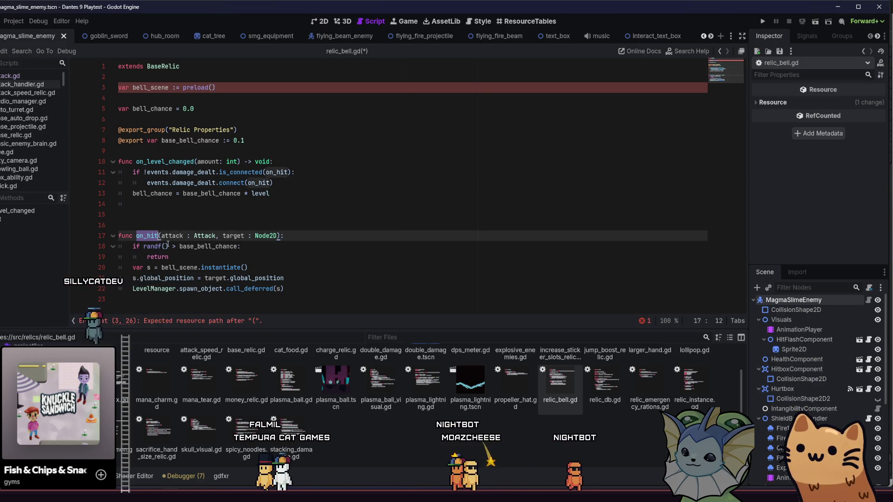
text(on_)
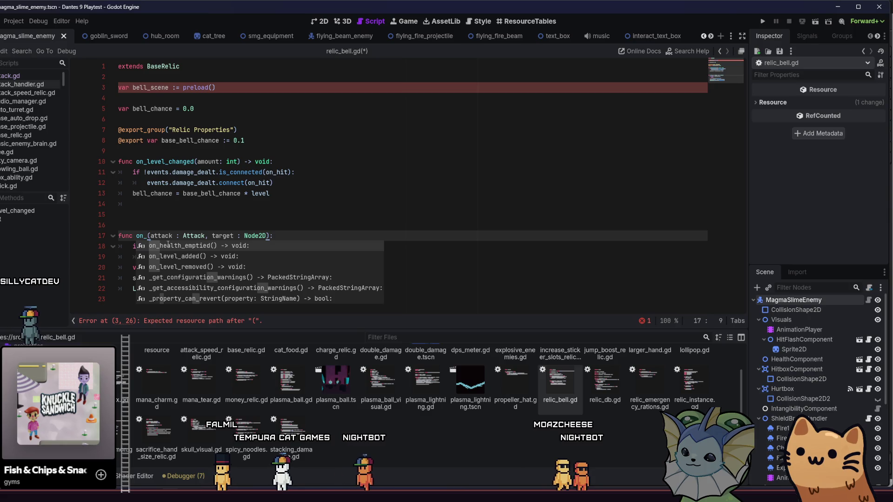
text(kill)
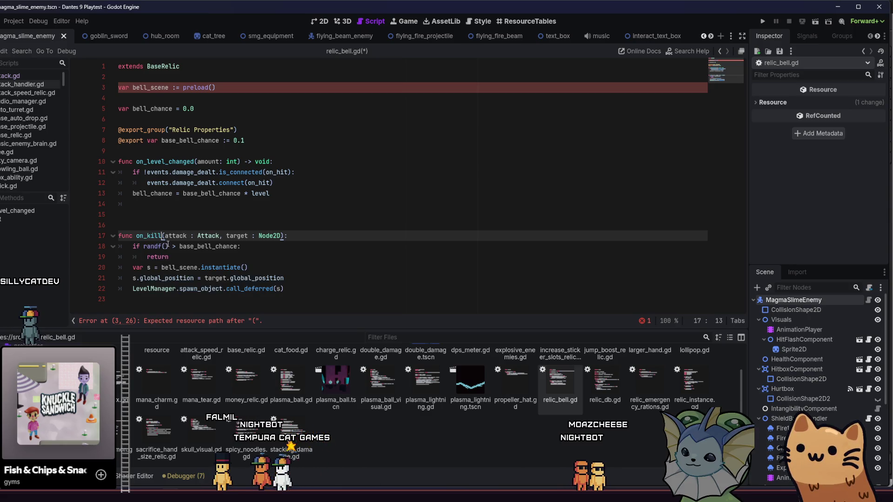
- Change the is_connected check on line 11 to use target_killed and on_kill
click(293, 196)
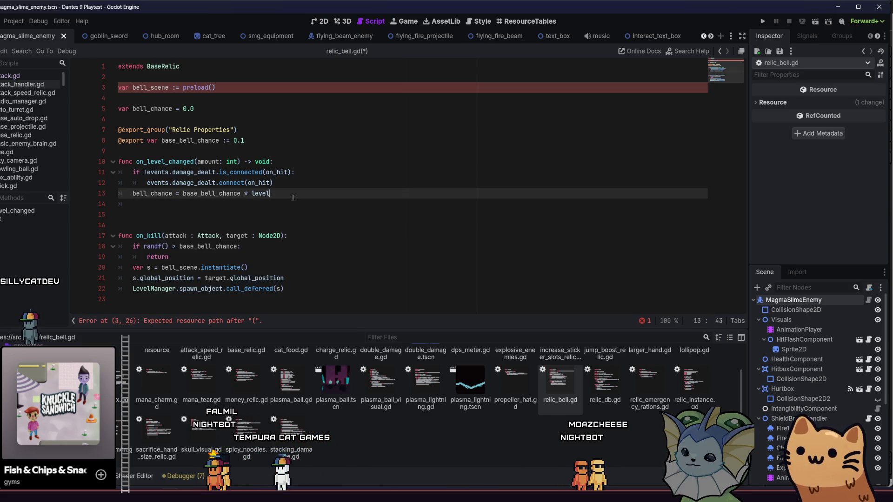
double_click(210, 173)
text(enemy)
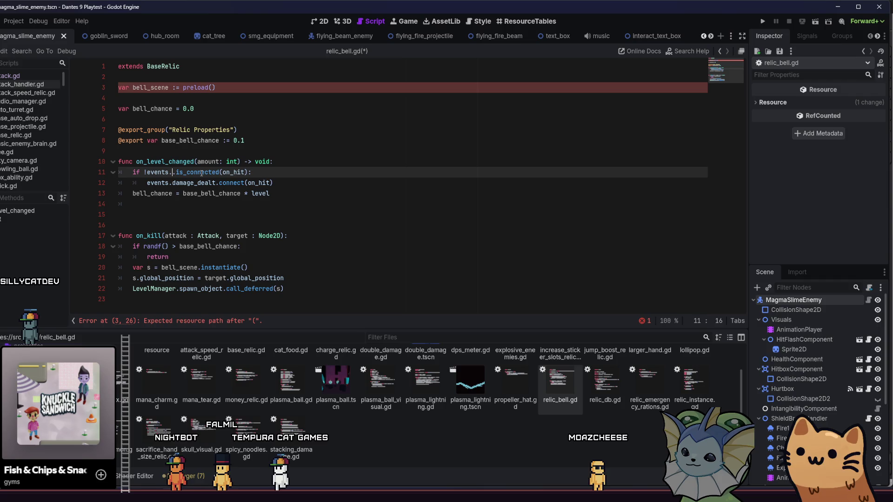
key(Return)
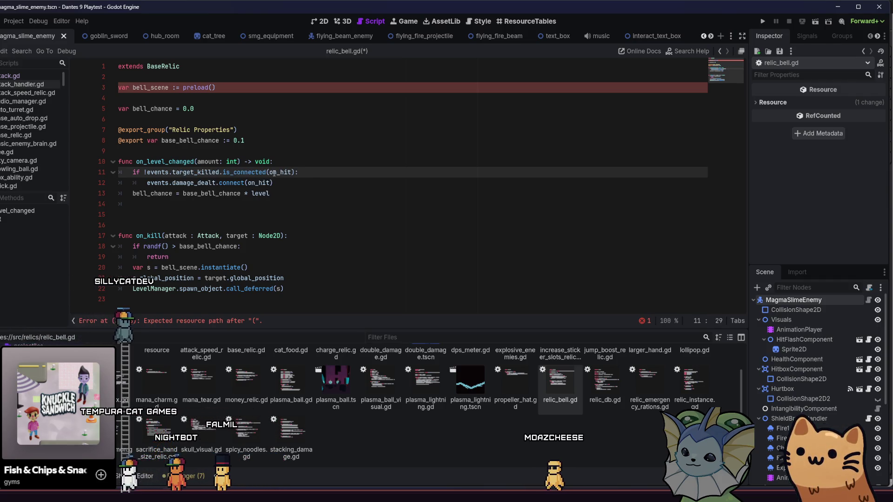
double_click(274, 172)
text(on_kill)
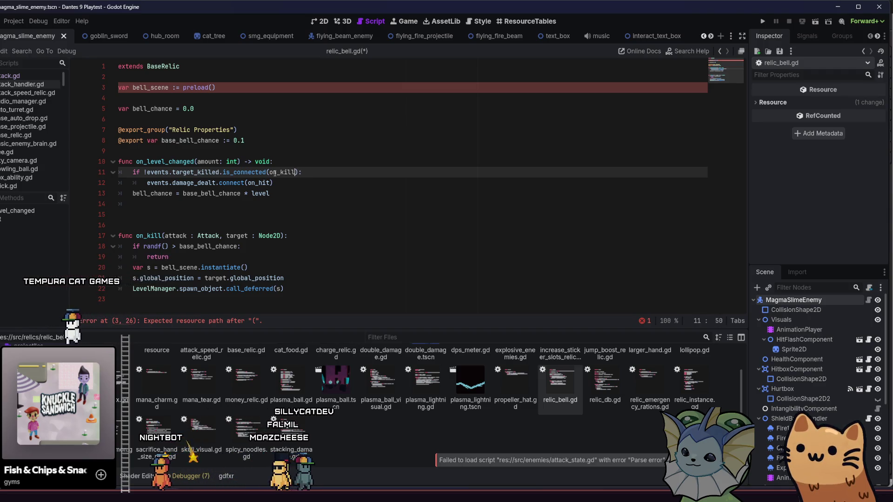
- Make line 12 connect events.target_killed to on_kill
click(172, 183)
double_click(259, 183)
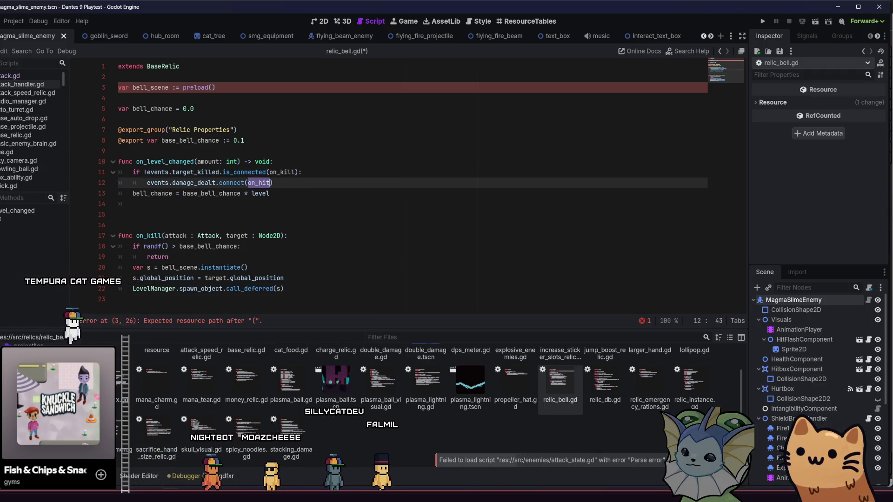
text(on_)
key(Return)
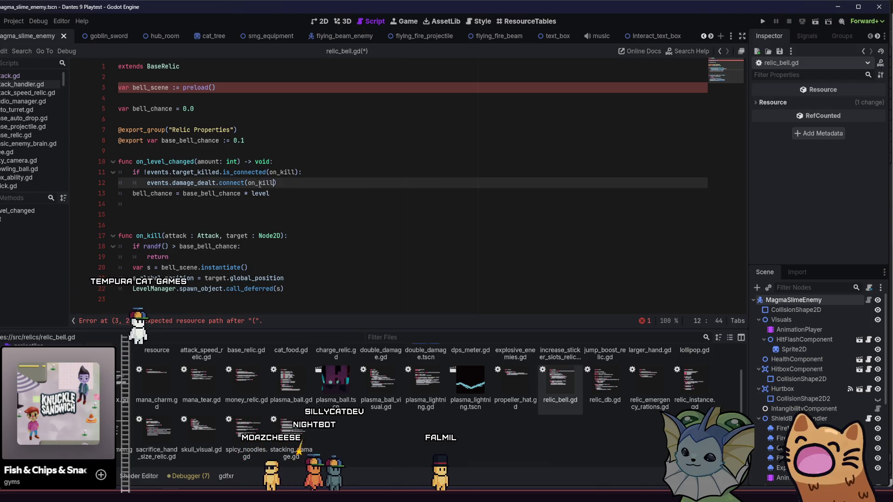
click(314, 192)
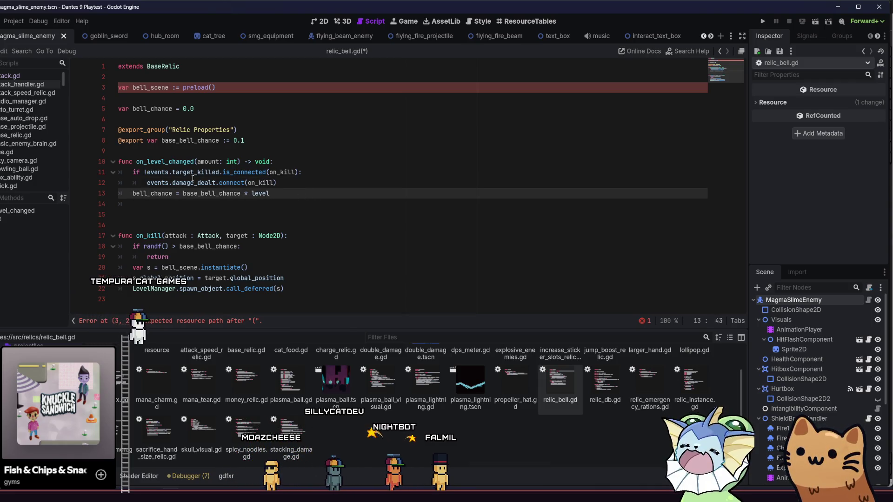
mouse_move(194, 172)
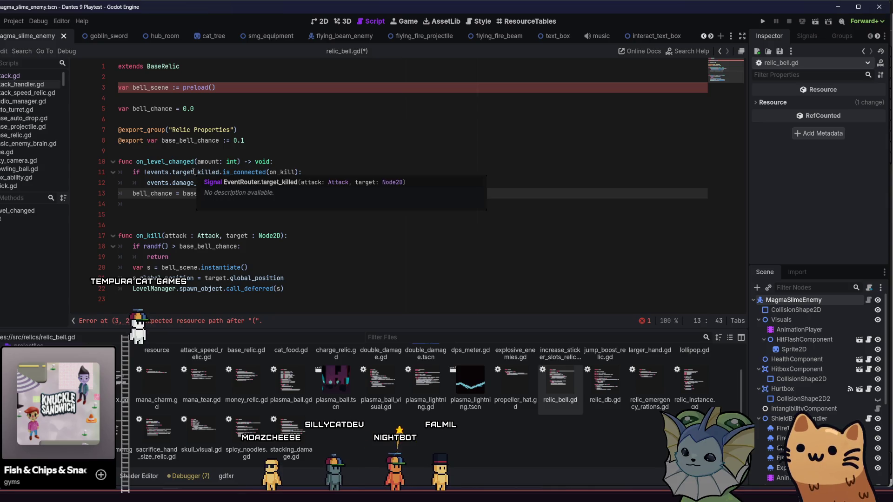
click(192, 182)
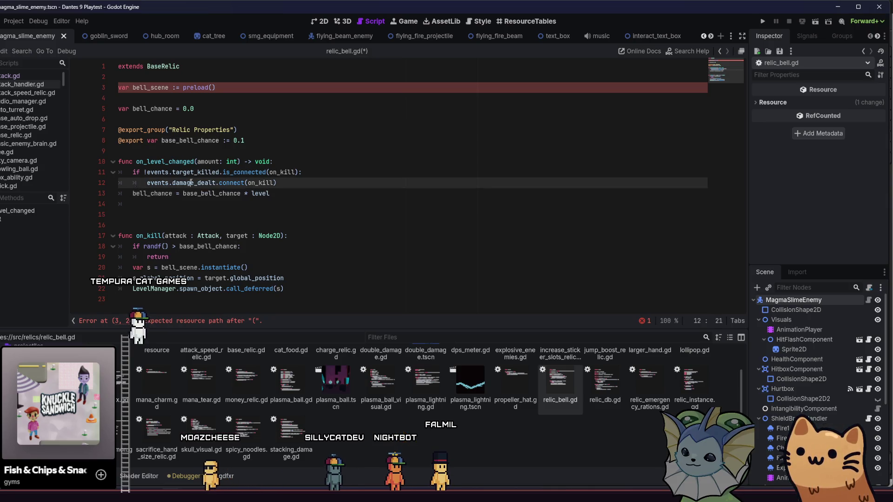
text(arget_k)
key(Return)
click(332, 189)
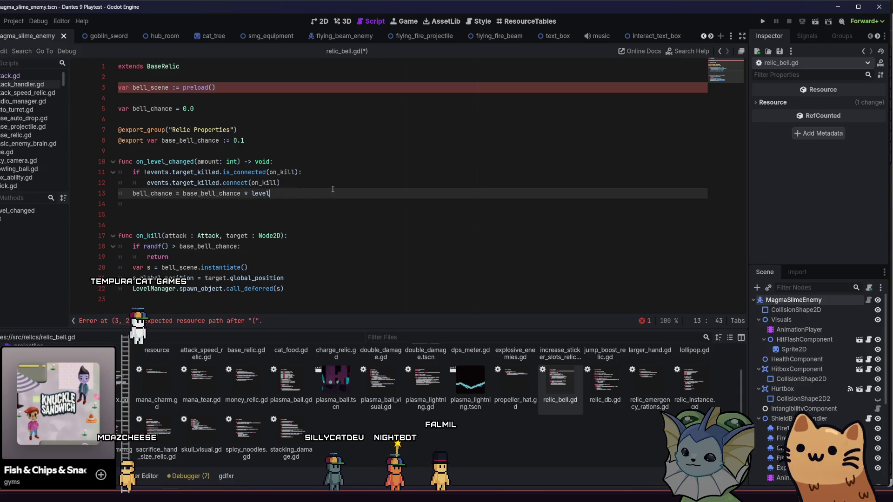
click(256, 146)
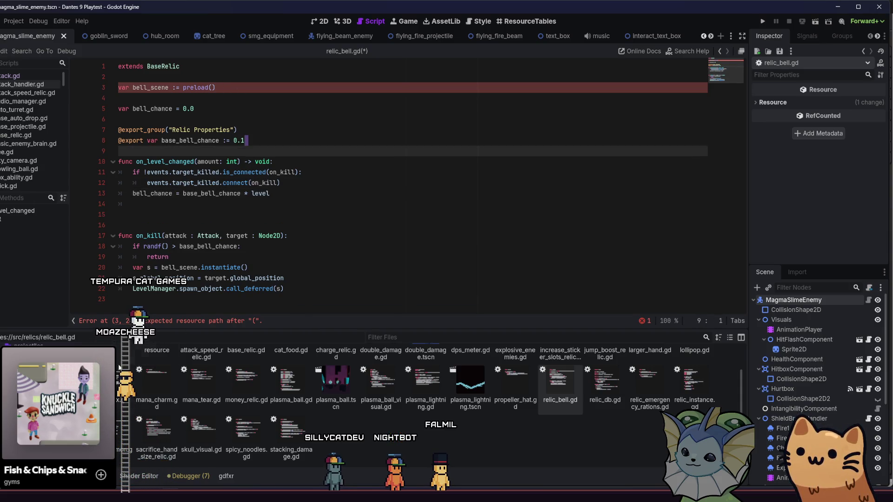
- Create a new scene with a 2D root node named Bell
right_click(406, 420)
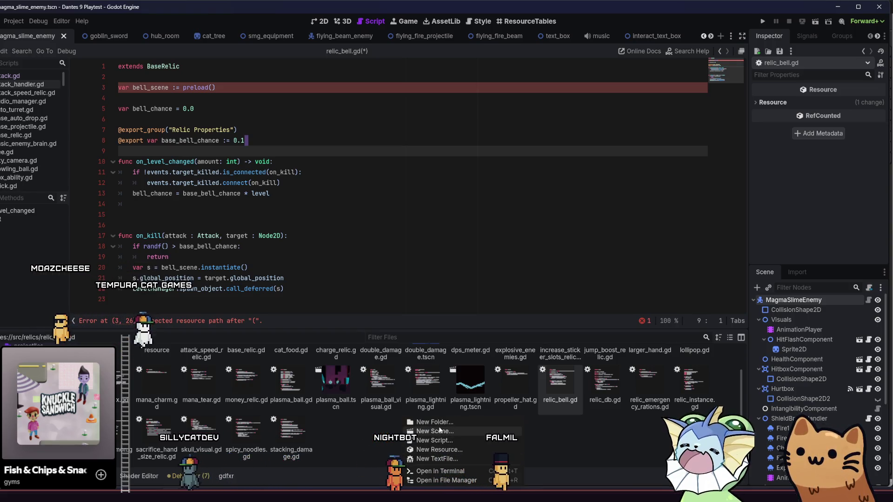
click(437, 432)
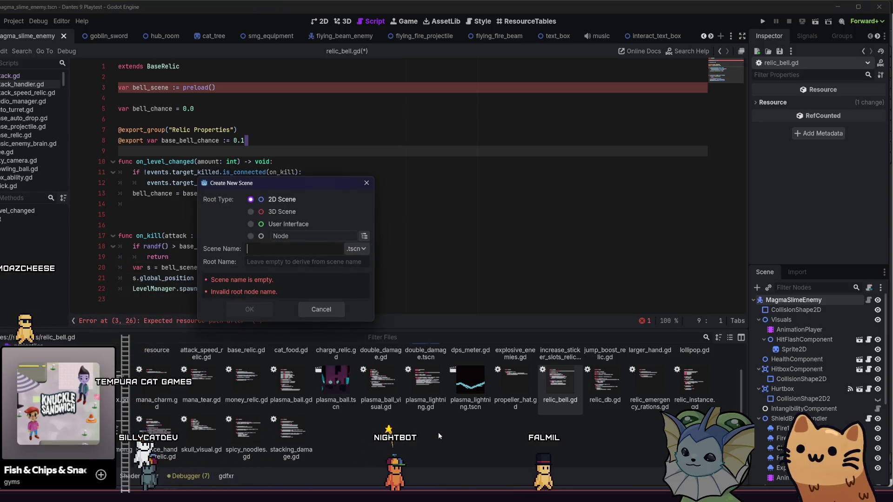
click(341, 309)
right_click(387, 415)
key(Escape)
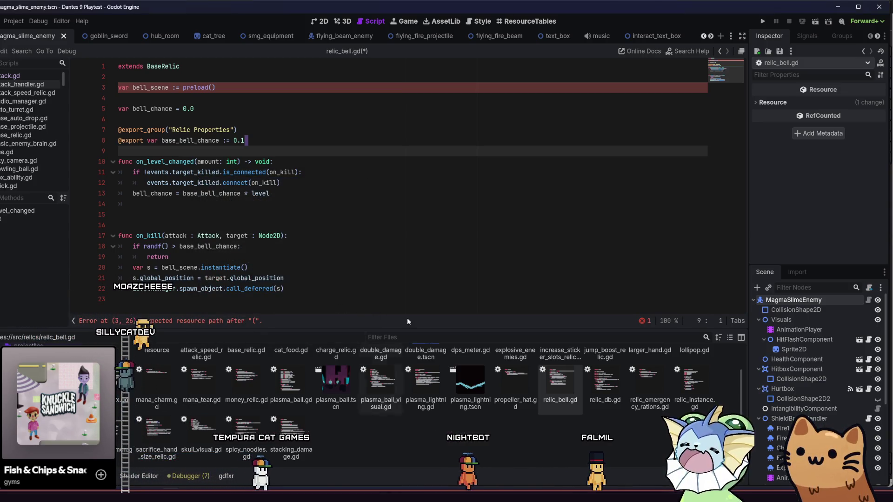
click(720, 36)
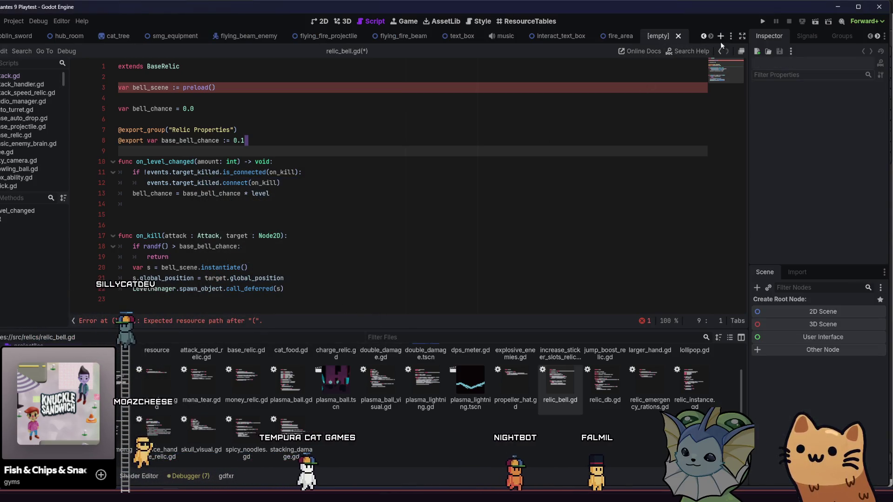
click(808, 312)
double_click(790, 300)
text(Bell)
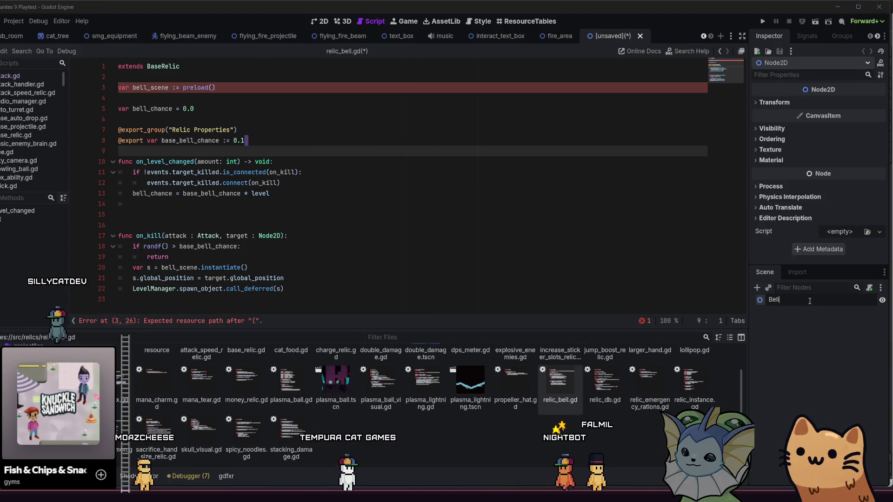
key(Return)
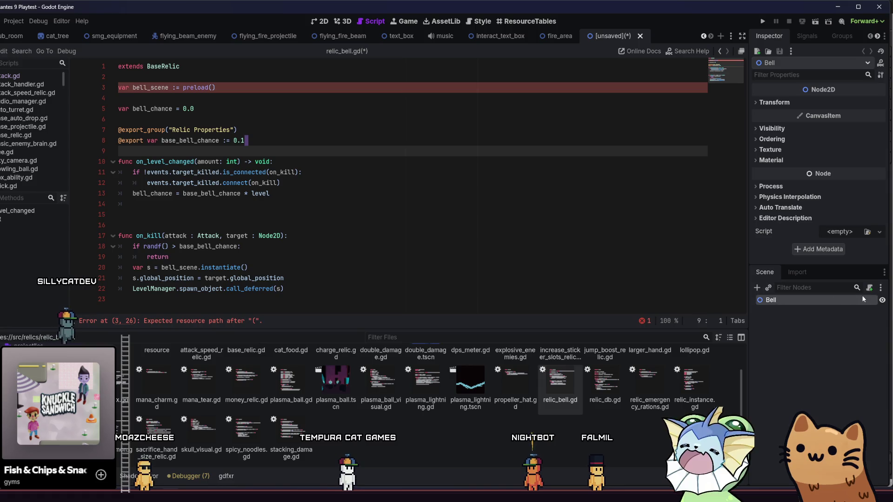
- Change the Bell node's type to RigidBody2D
right_click(859, 300)
click(791, 379)
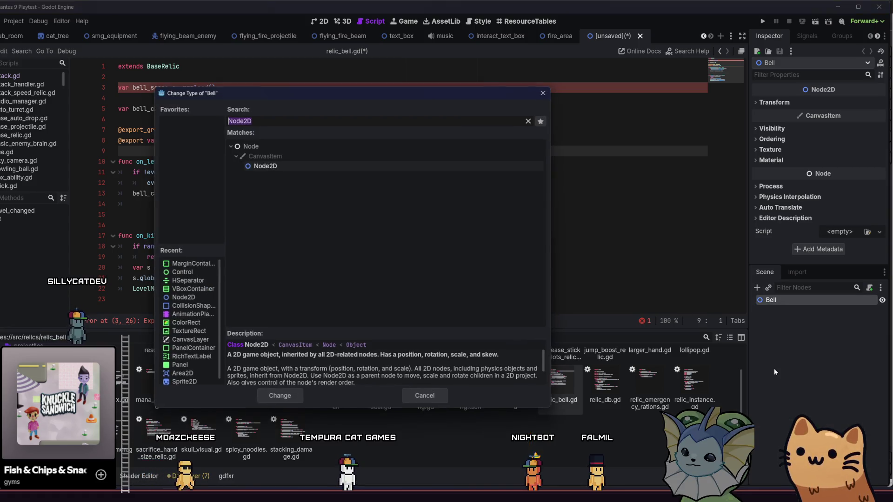
text(rig)
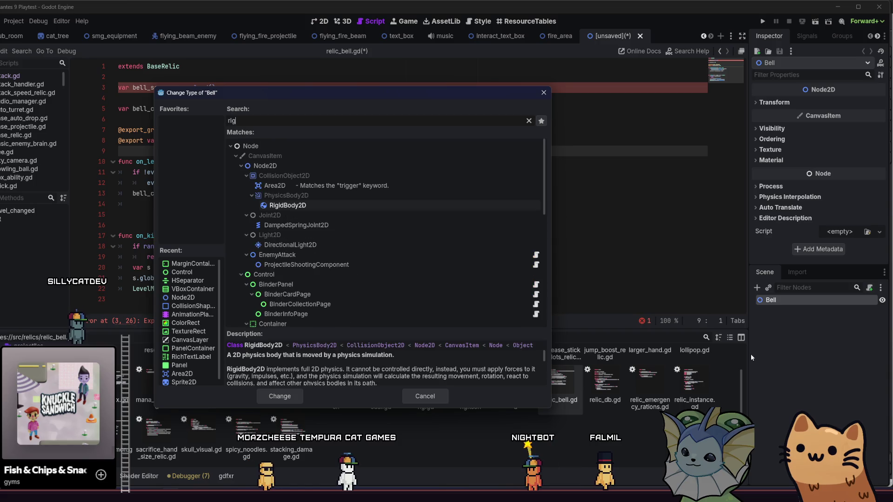
double_click(417, 206)
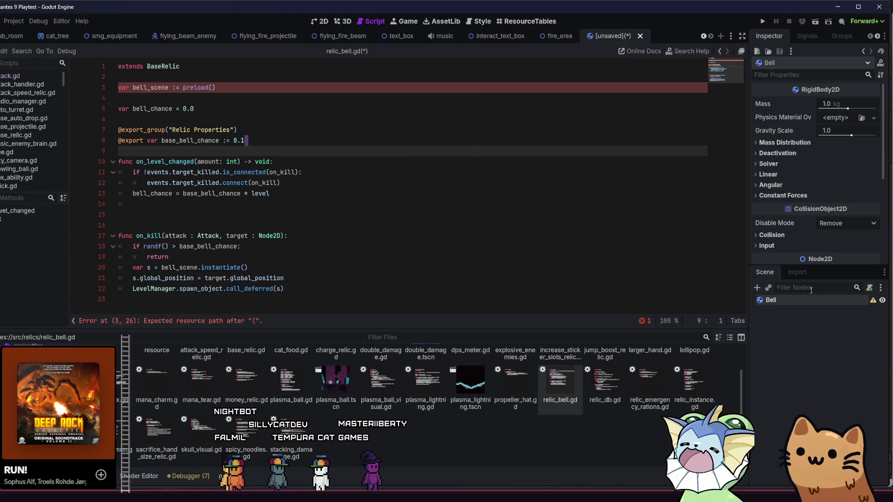
- Bring up the Create New Node dialog to add a child under Bell
key(ctrl+a)
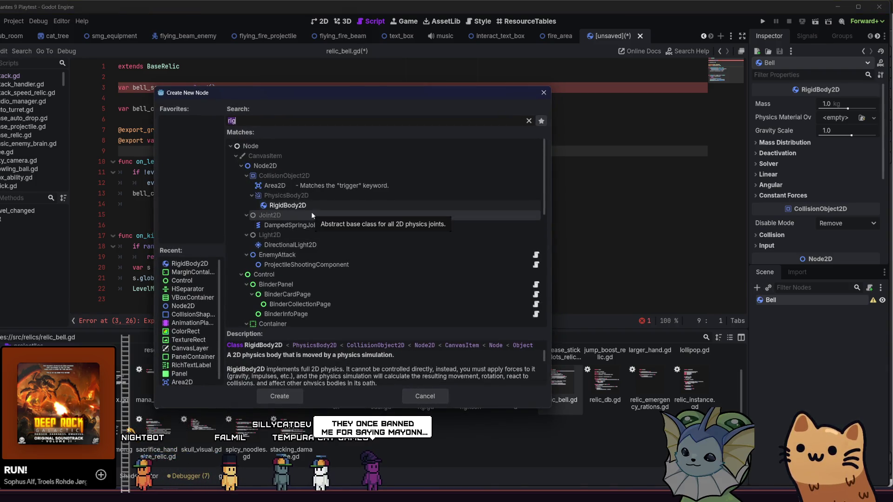
- Add CollisionShape2D and Sprite2D children under Bell and show the 2D view
text(collis)
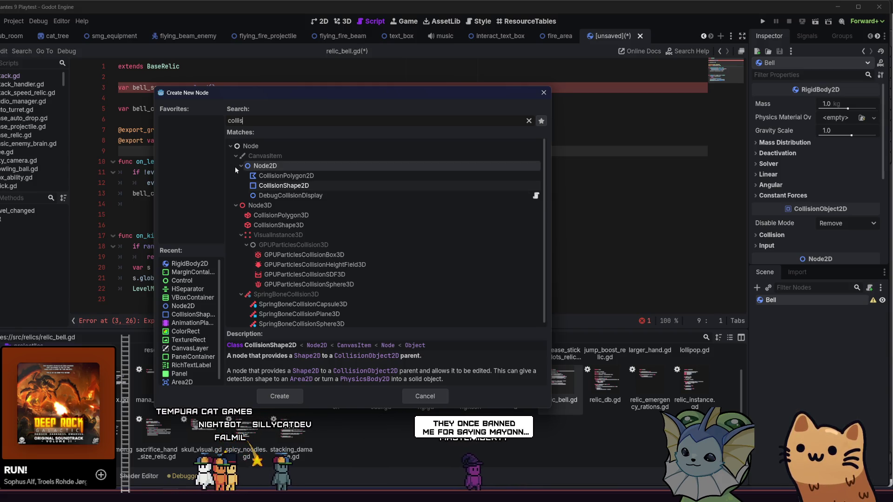
double_click(272, 187)
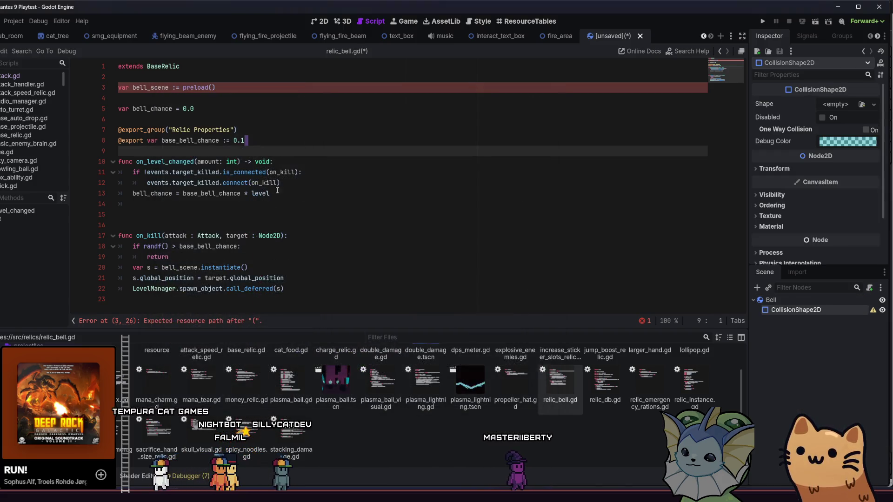
click(755, 300)
click(756, 290)
text(psi)
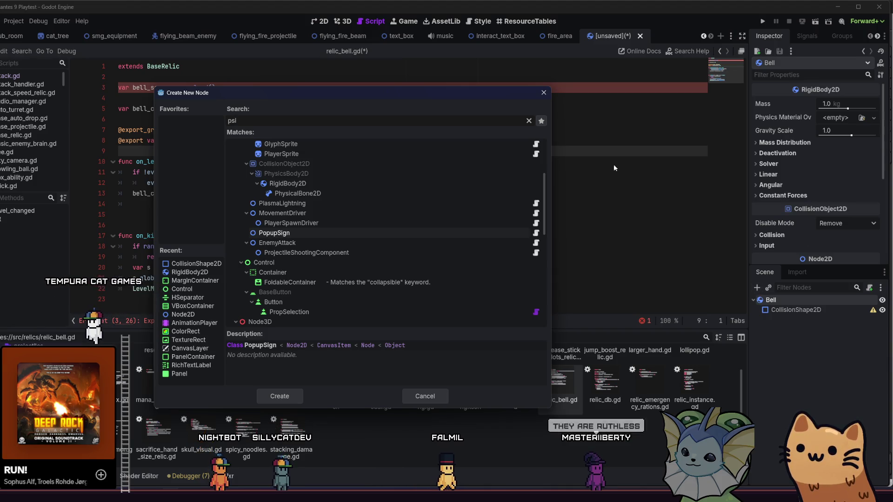
key(Page_Down)
key(BackSpace)
key(BackSpace)
text(spri)
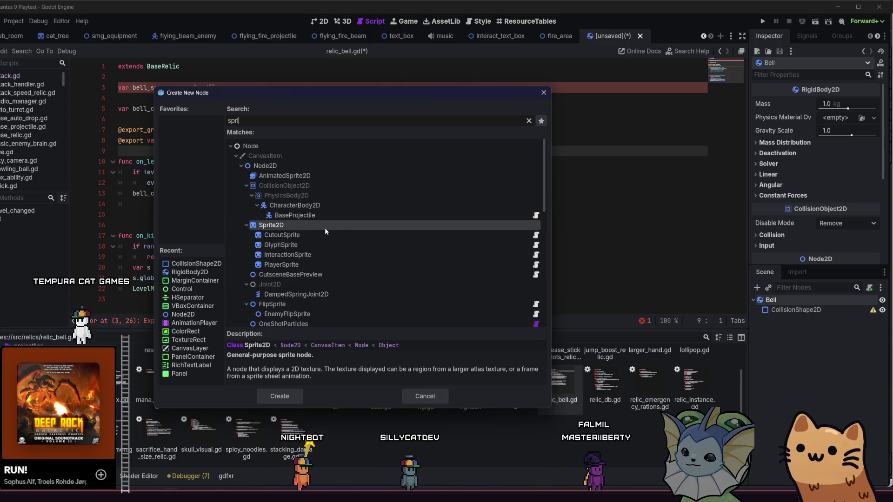
double_click(323, 225)
click(323, 23)
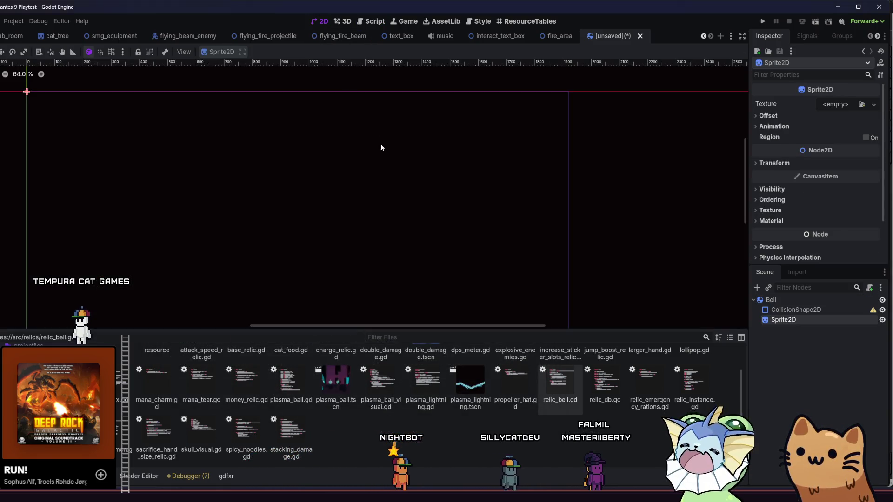
- Load relic_bell.png as the sprite's texture
click(858, 106)
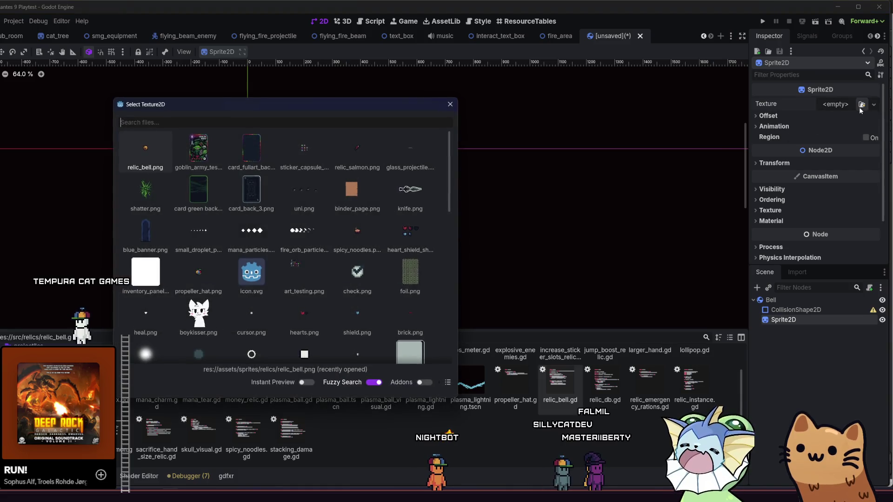
text(bell)
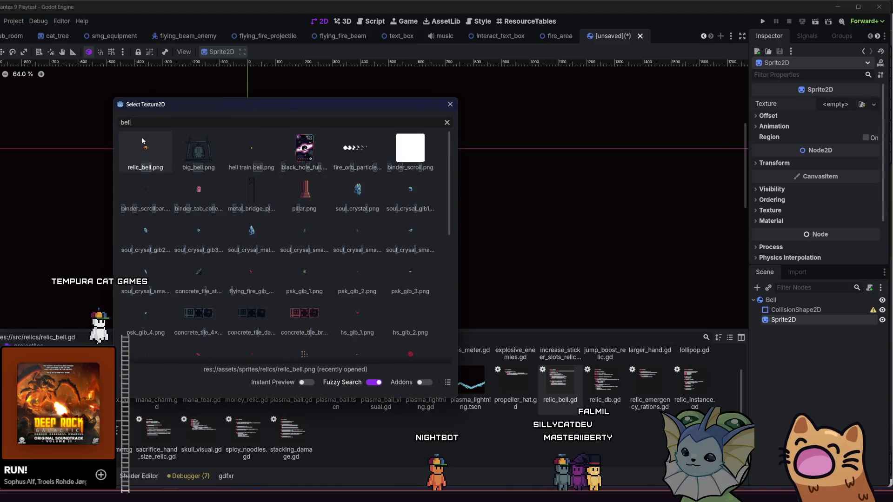
click(141, 136)
scroll(484, 146, up, 6)
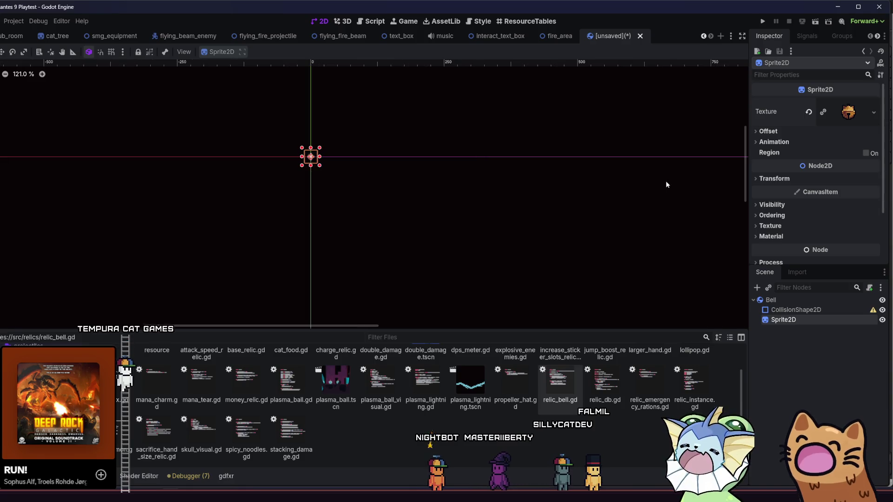
- Set the sprite's Transform scale to 4 on both x and y
click(774, 179)
click(834, 231)
text(4)
key(Return)
click(844, 244)
text(4)
key(Return)
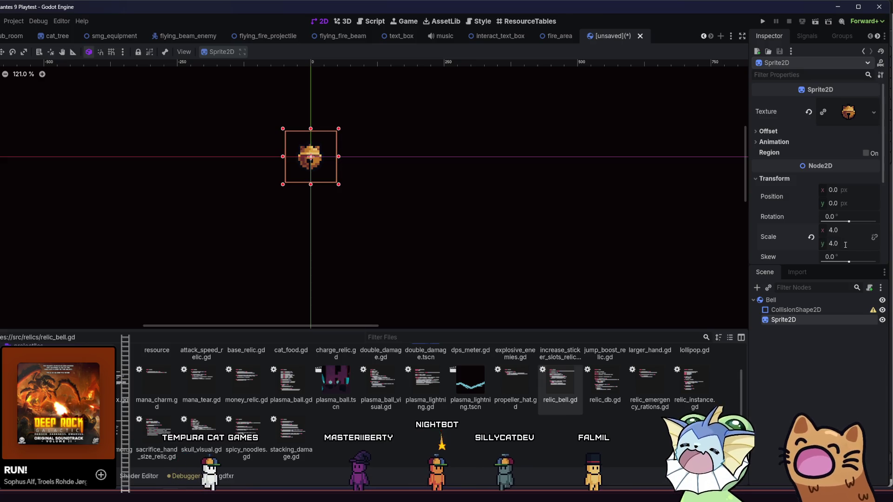
- Nudge the sprite to position (2, -2) and begin saving the scene as bell.tscn
scroll(293, 157, up, 8)
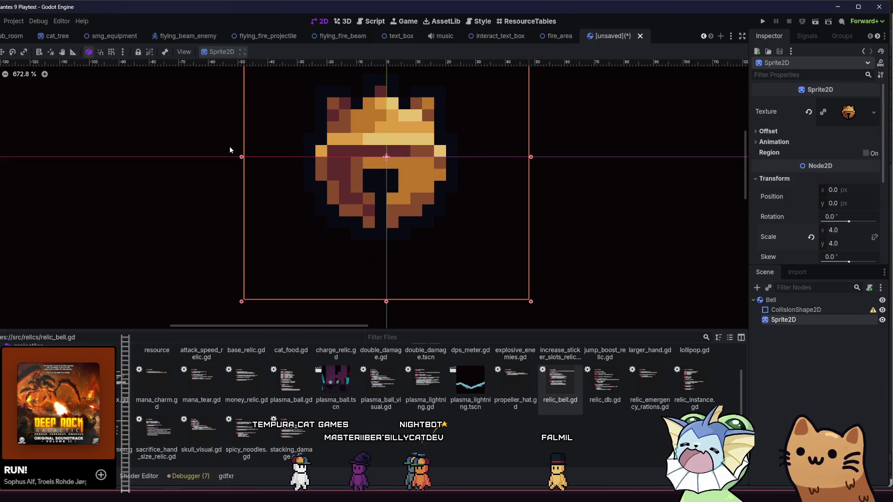
key(Right)
key(Right)
key(Up)
scroll(331, 135, up, 1)
key(Up)
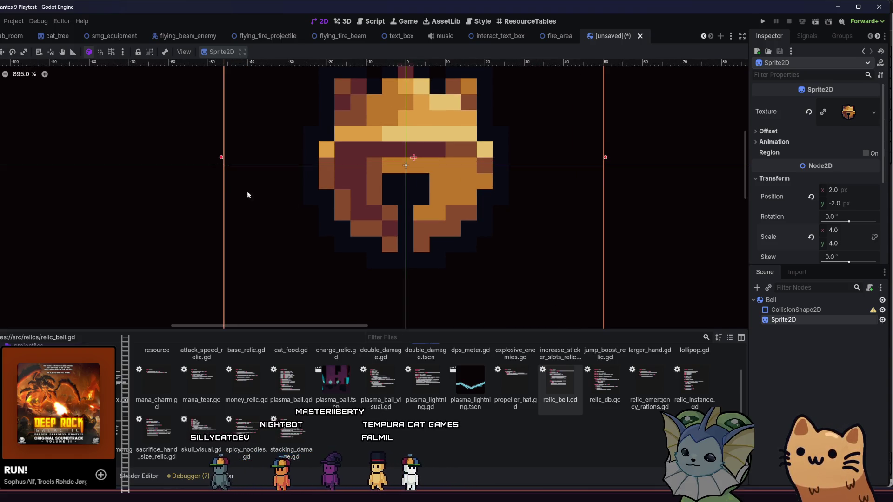
scroll(166, 193, down, 6)
key(ctrl+s)
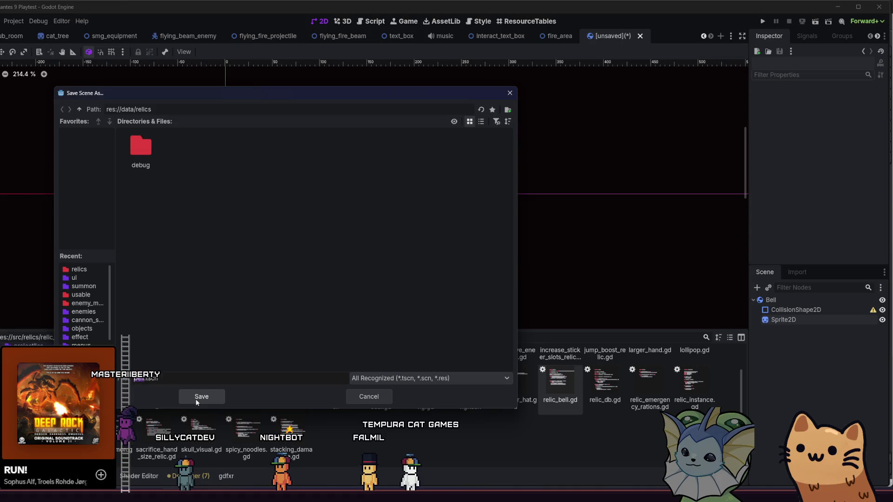
- Go to the res://src/relics folder and save the scene there as bell.tscn
click(86, 319)
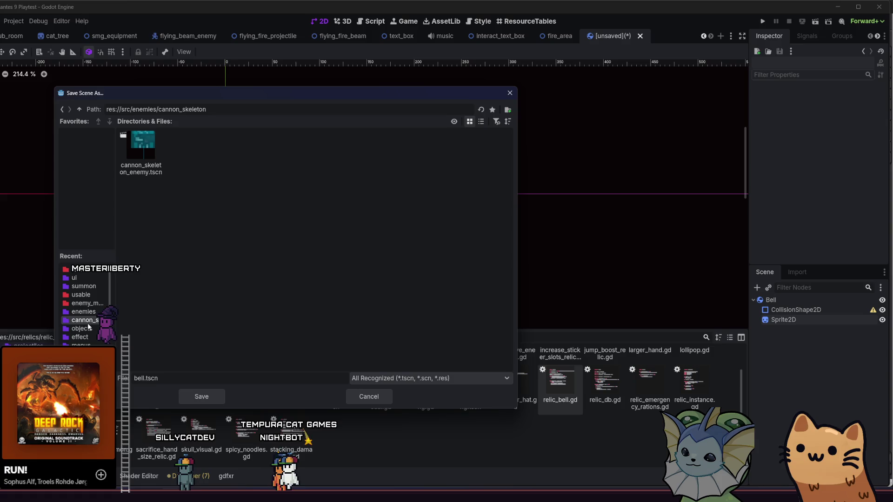
click(81, 328)
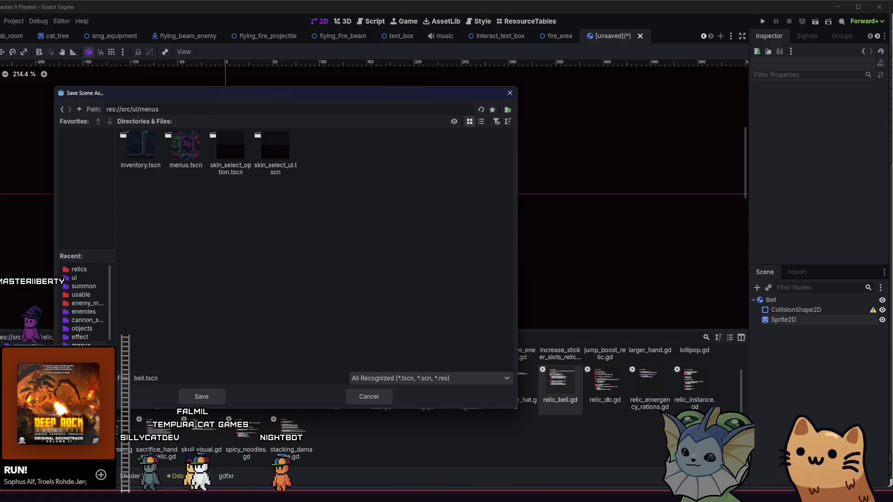
click(80, 109)
click(79, 110)
click(79, 109)
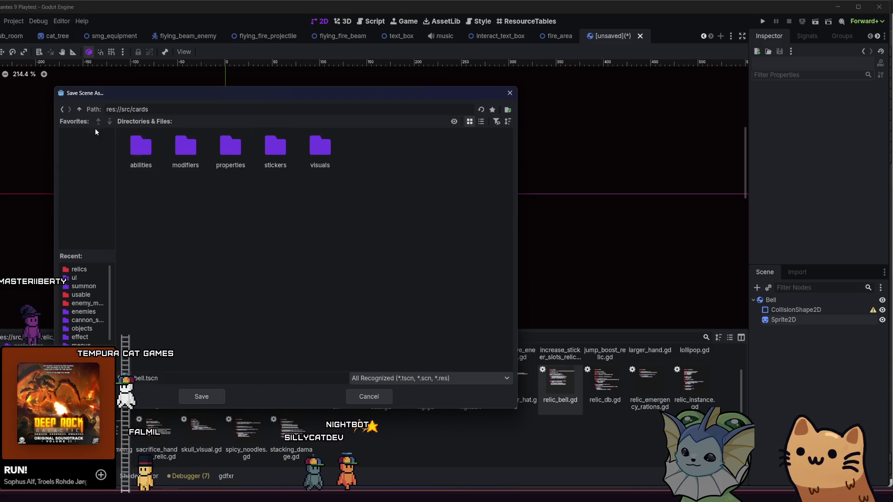
click(82, 112)
double_click(231, 190)
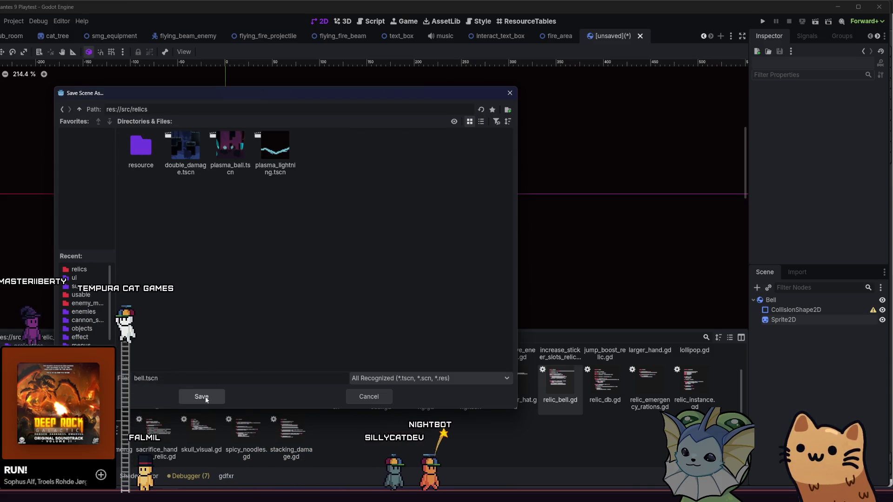
click(201, 396)
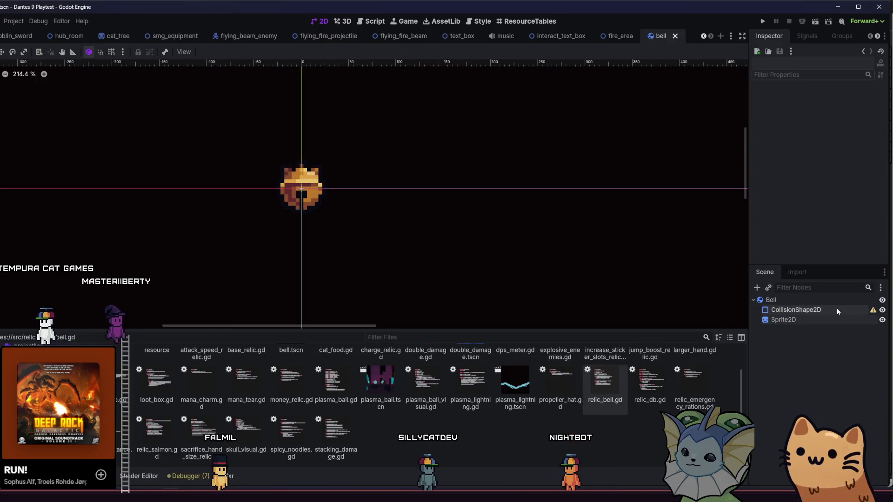
- Select the CollisionShape2D node and give it a new CircleShape2D
click(842, 310)
scroll(429, 224, up, 4)
drag(429, 224, 612, 229)
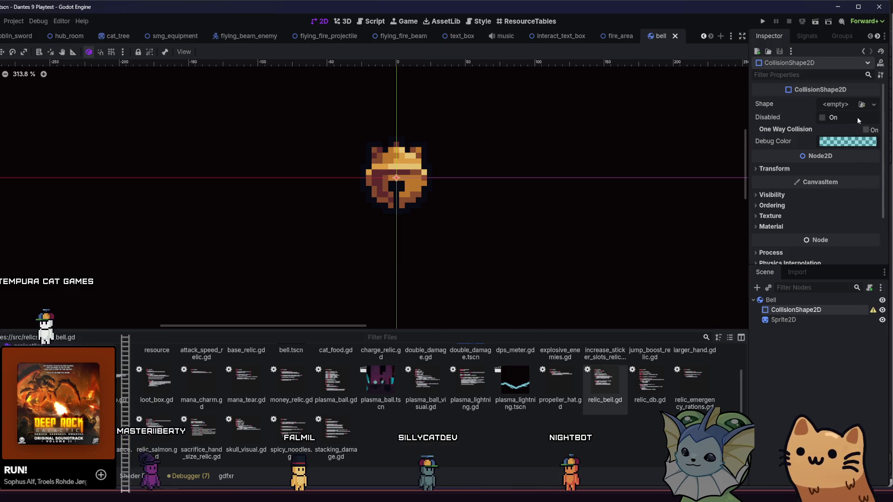
click(862, 105)
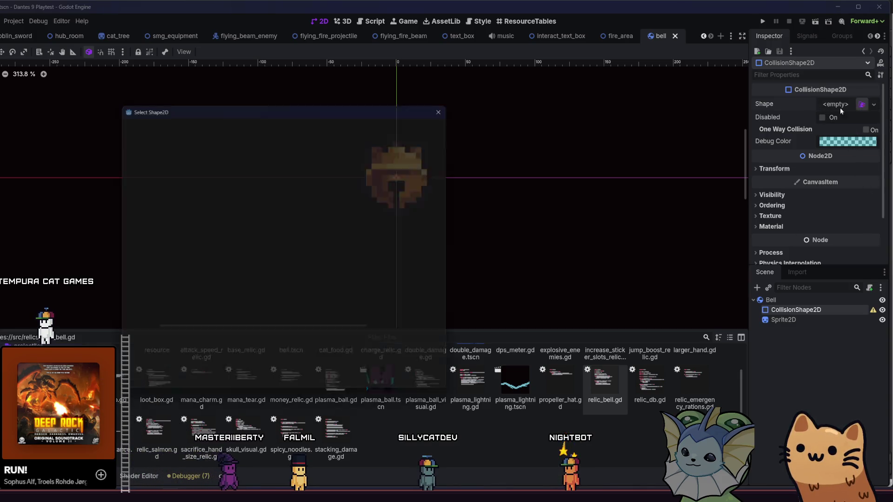
key(Escape)
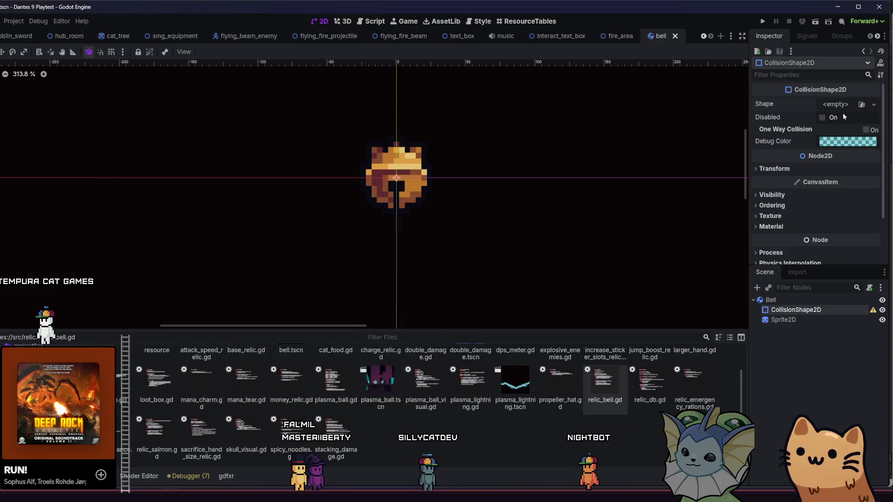
click(835, 105)
click(837, 147)
- Enlarge the collision circle over the bell and set its radius to 26 px
scroll(399, 187, up, 3)
scroll(398, 187, up, 1)
drag(421, 177, 458, 177)
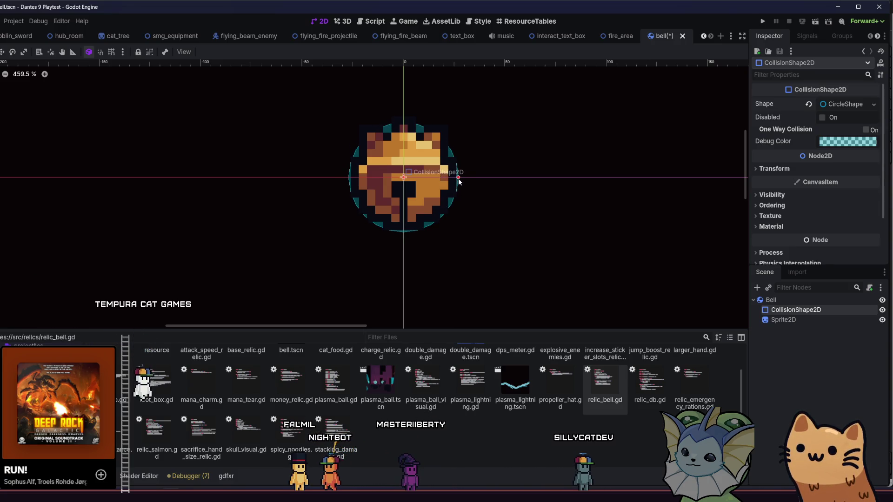
click(835, 105)
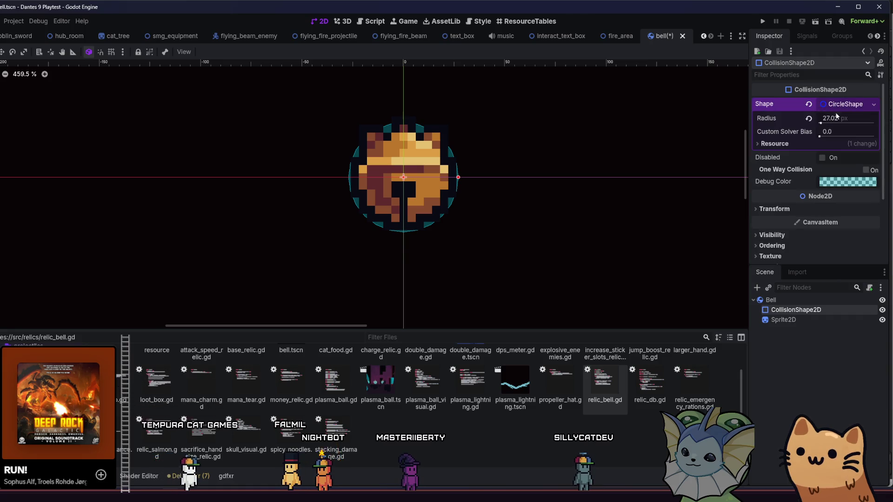
text(26)
key(Return)
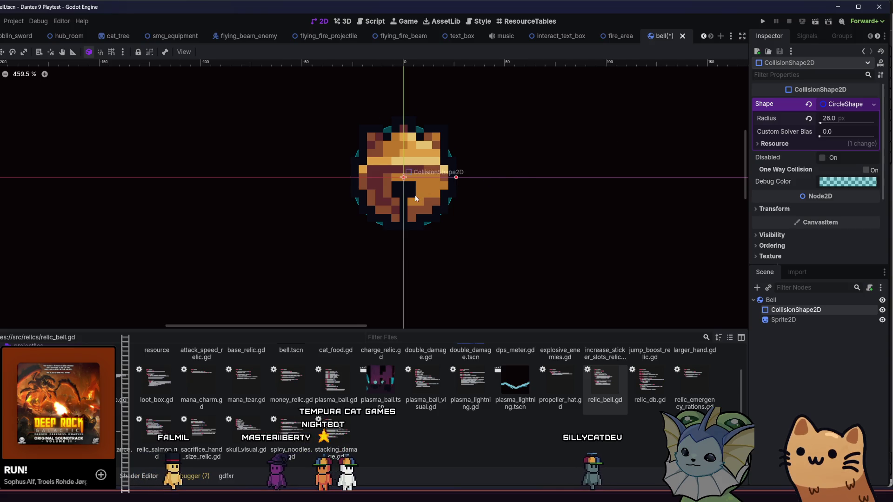
scroll(589, 217, up, 4)
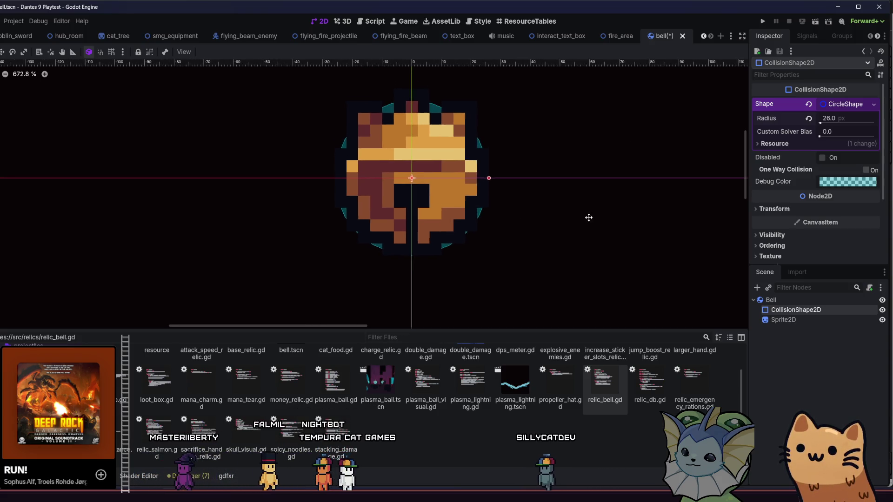
scroll(597, 235, down, 10)
scroll(677, 159, right, 5)
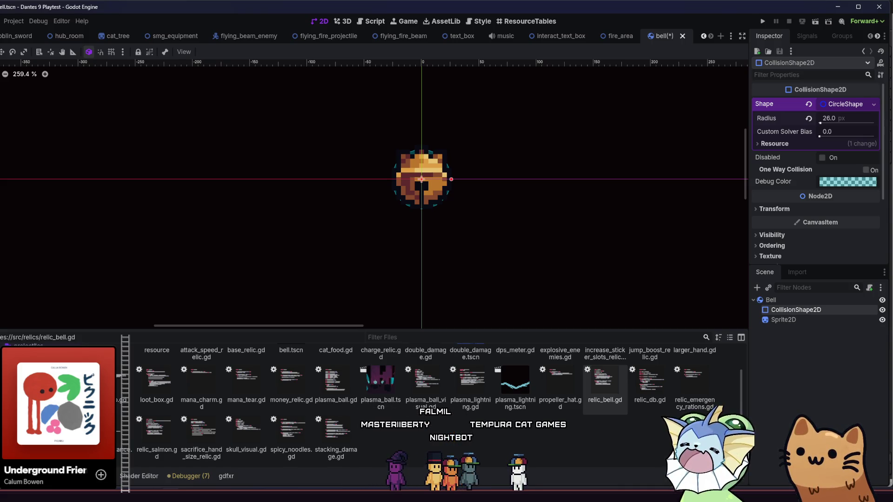
- Select the Bell root node to show its RigidBody2D mass and gravity settings
click(845, 299)
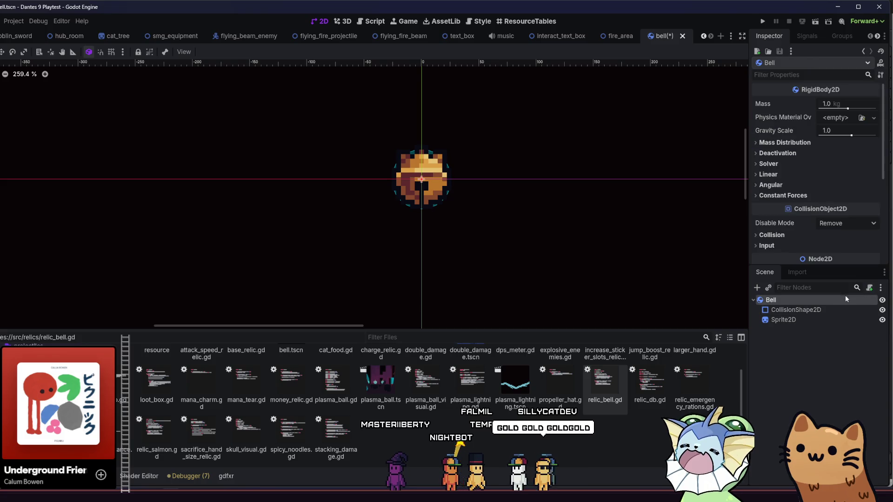
- Search 'hitb' in Create New Node and add a HitboxComponent child under Bell
click(753, 288)
text(hitb)
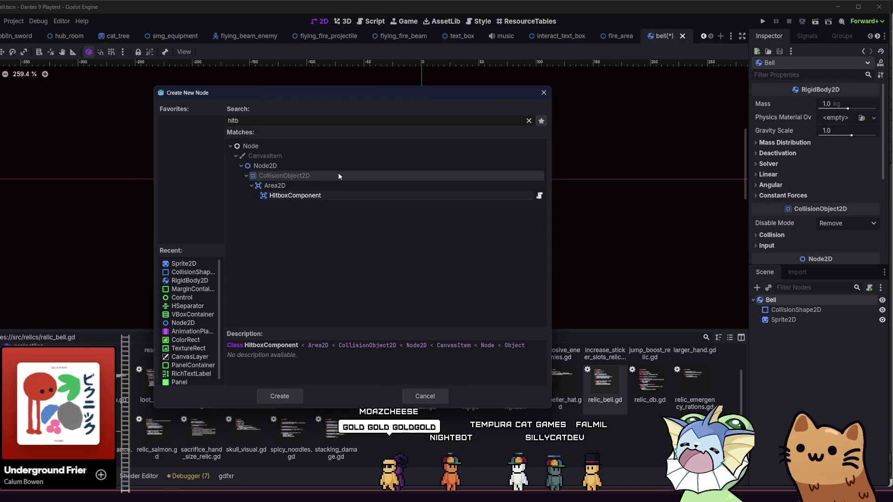
key(BackSpace)
key(BackSpace)
key(BackSpace)
text(urt)
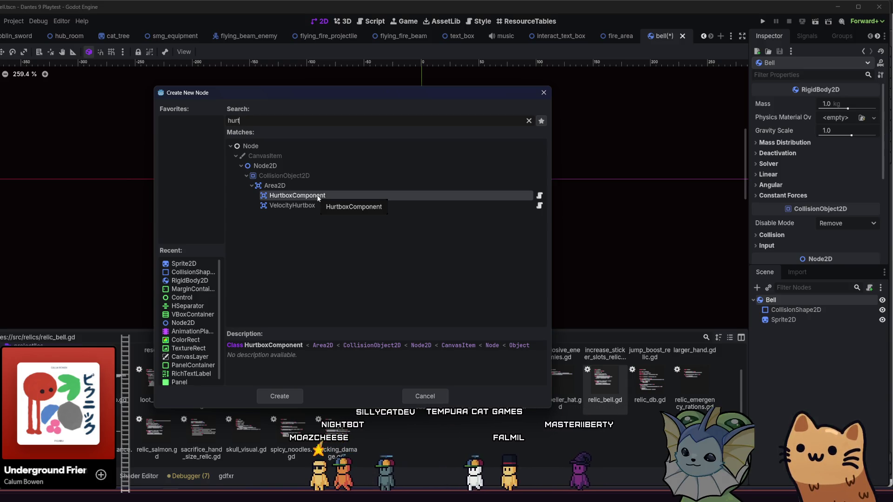
key(BackSpace)
key(BackSpace)
key(BackSpace)
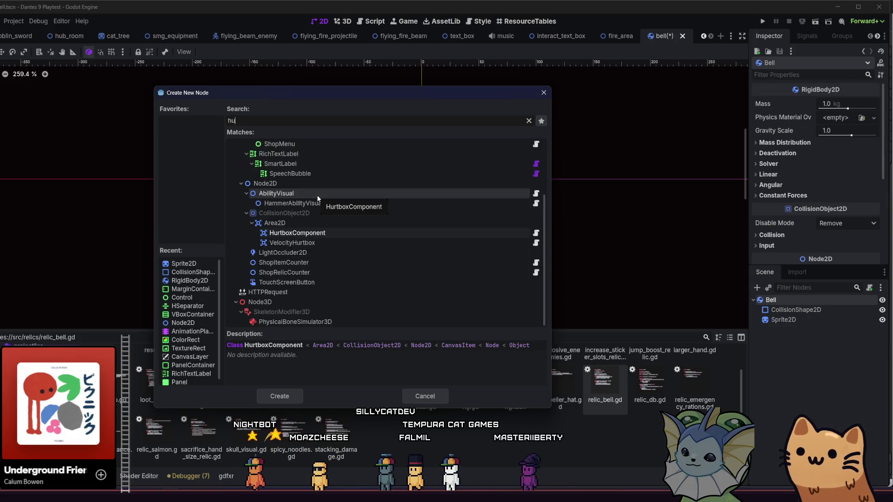
text(hitb)
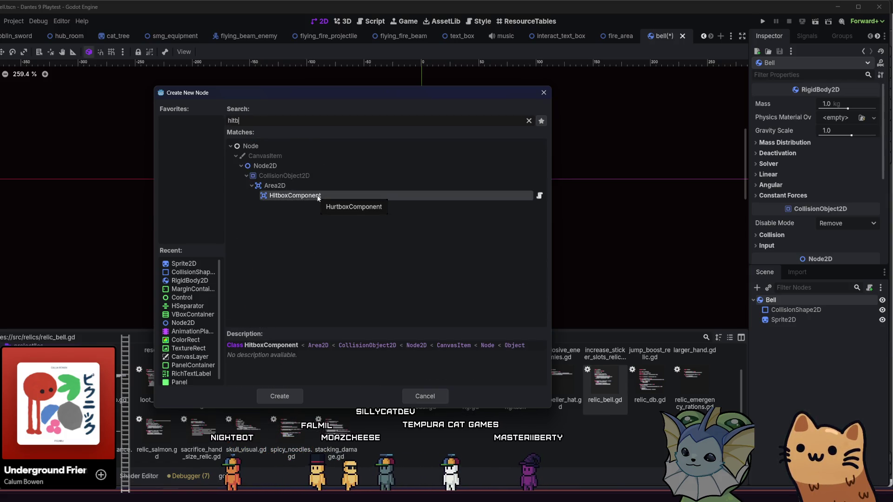
double_click(319, 196)
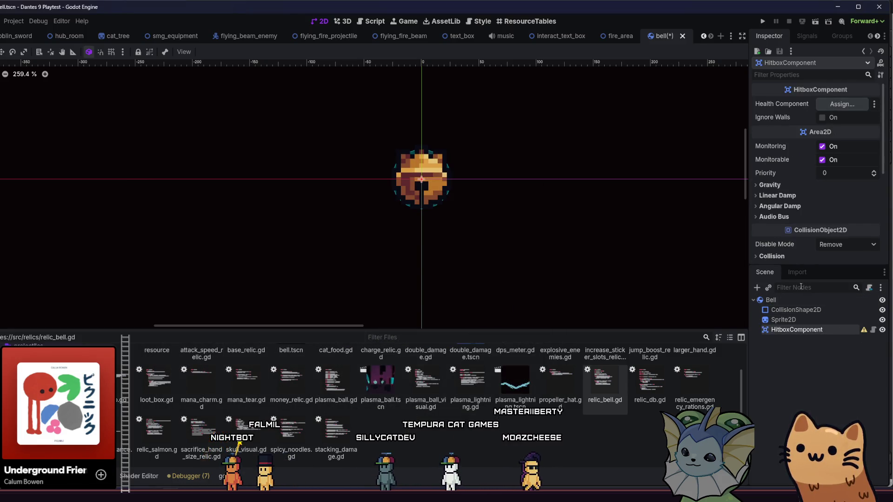
click(758, 288)
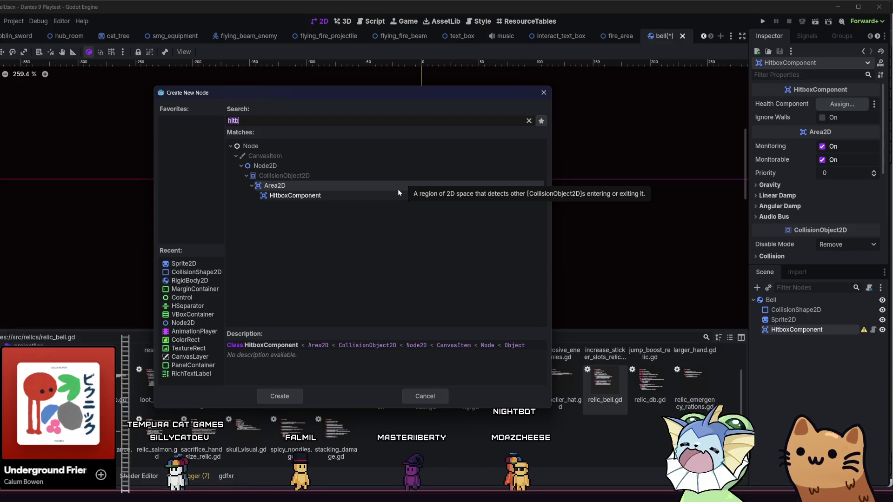
- Create a CollisionShape2D from the Recent list as the HitboxComponent's child
click(199, 275)
double_click(198, 275)
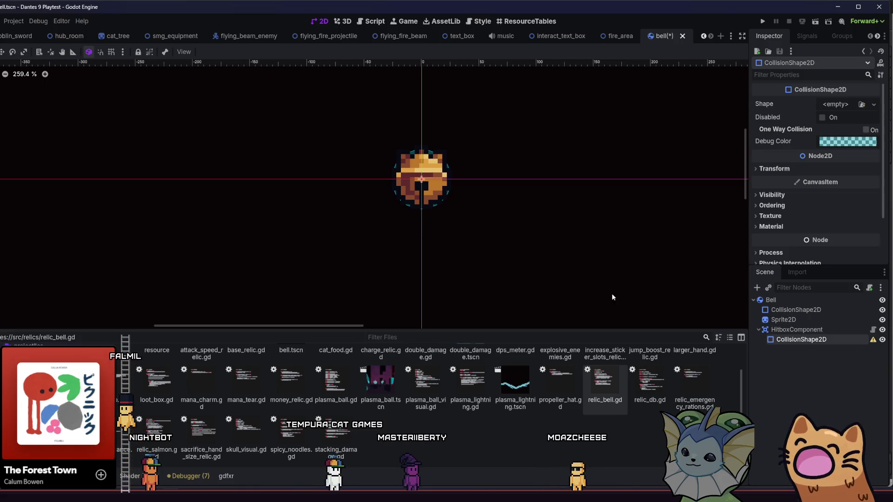
- Save the scene, then add a HealthComponent child under Bell via a 'health' search
click(810, 379)
key(ctrl+s)
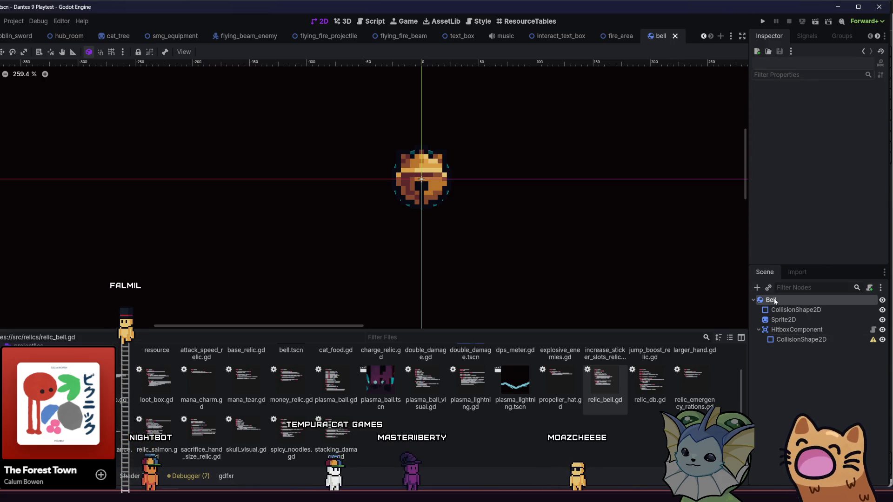
click(774, 301)
click(756, 287)
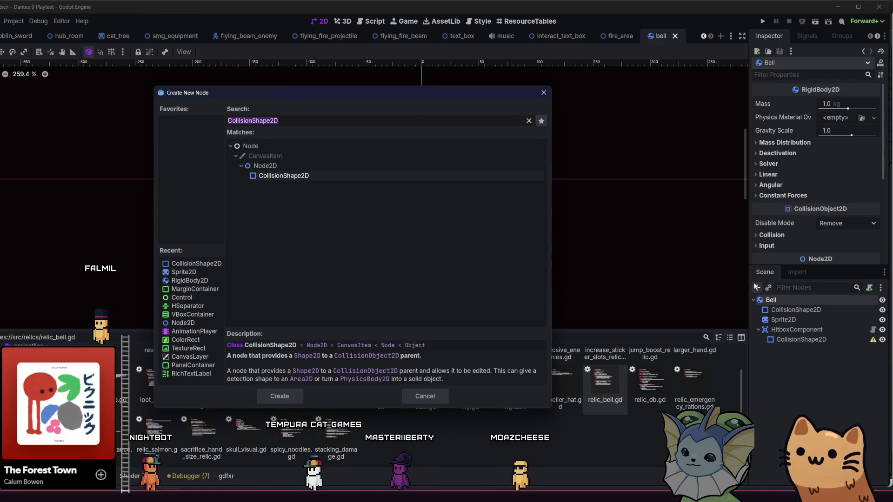
text(hea)
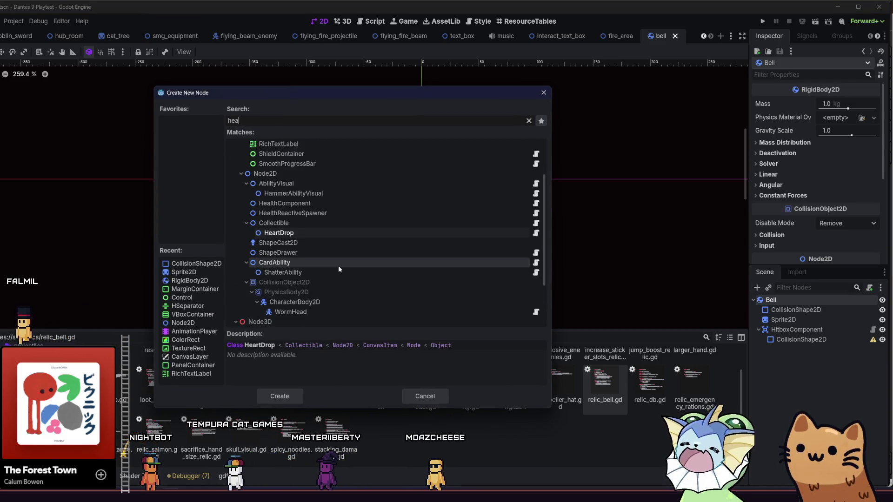
text(lth)
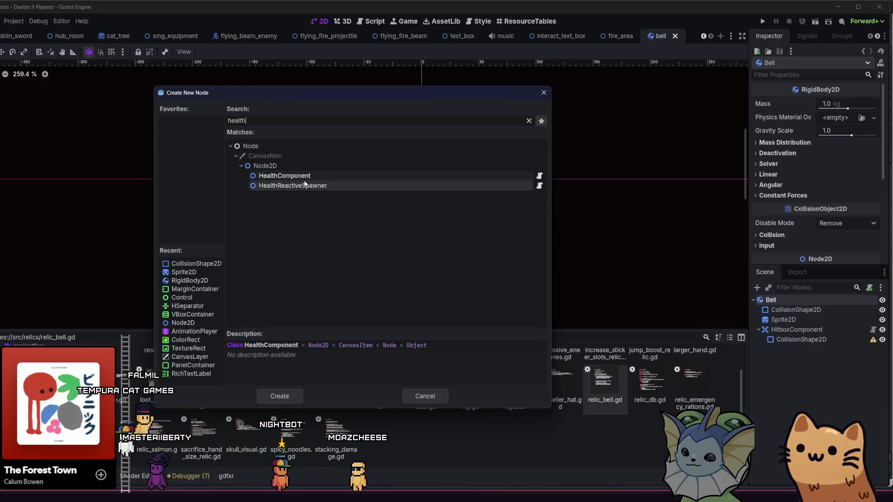
double_click(308, 179)
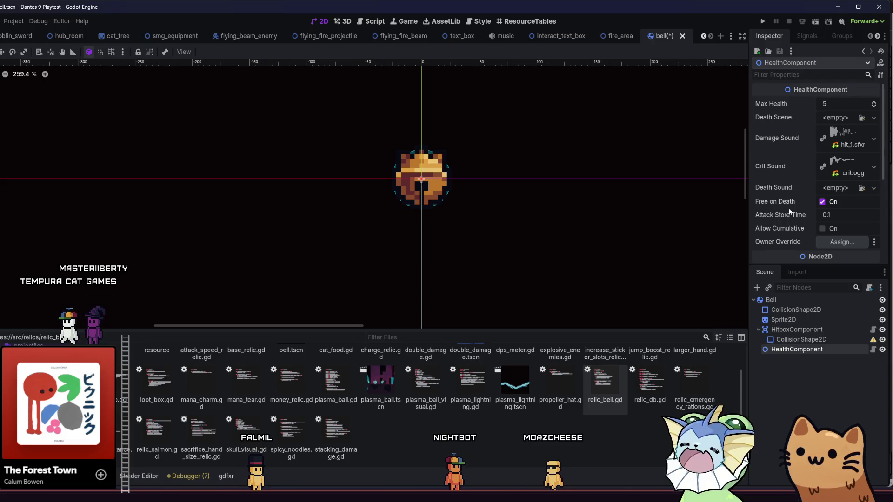
click(811, 331)
- Assign the HealthComponent as the HitboxComponent's health component
click(833, 101)
click(251, 145)
click(253, 395)
- Give the hitbox's CollisionShape2D a new CircleShape2D
click(785, 339)
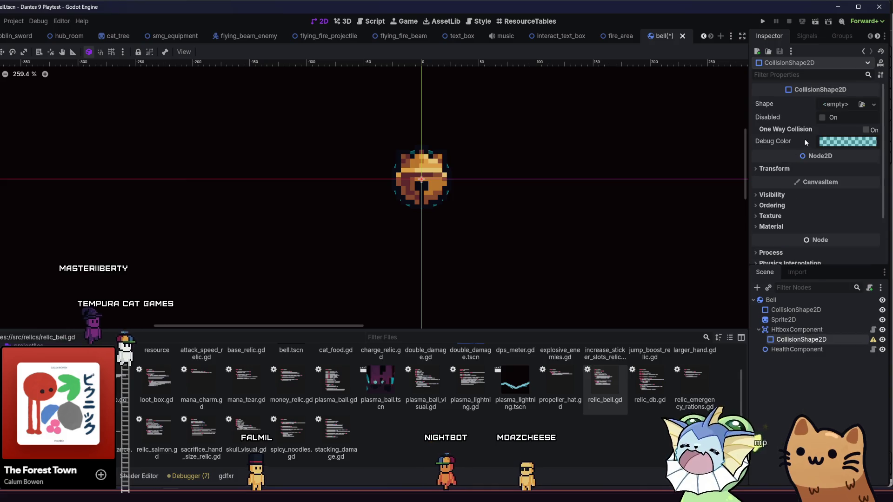
click(862, 105)
click(451, 103)
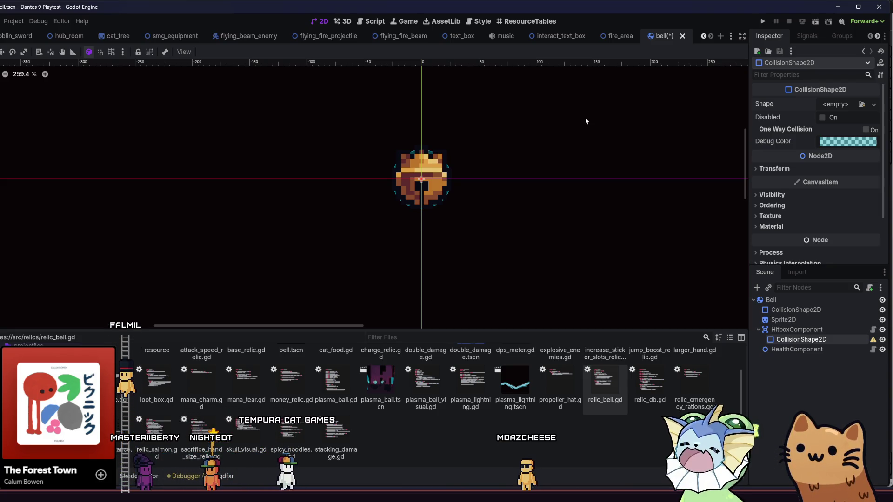
click(861, 107)
click(450, 106)
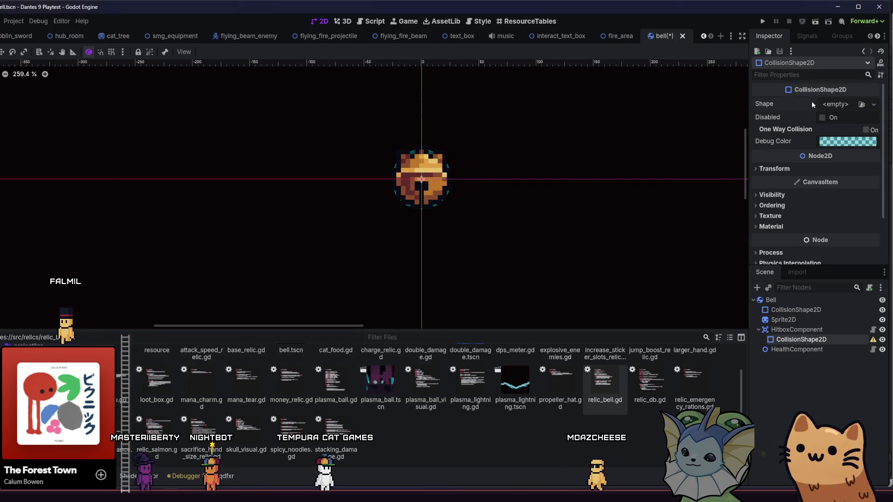
click(874, 104)
click(797, 155)
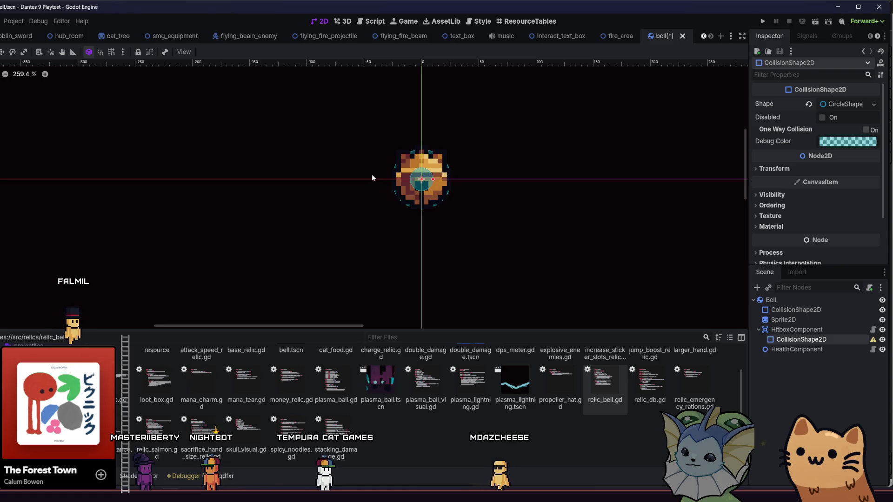
- Set the hitbox circle's radius to 28 px and save the scene
scroll(375, 171, up, 2)
drag(472, 186, 501, 189)
click(839, 104)
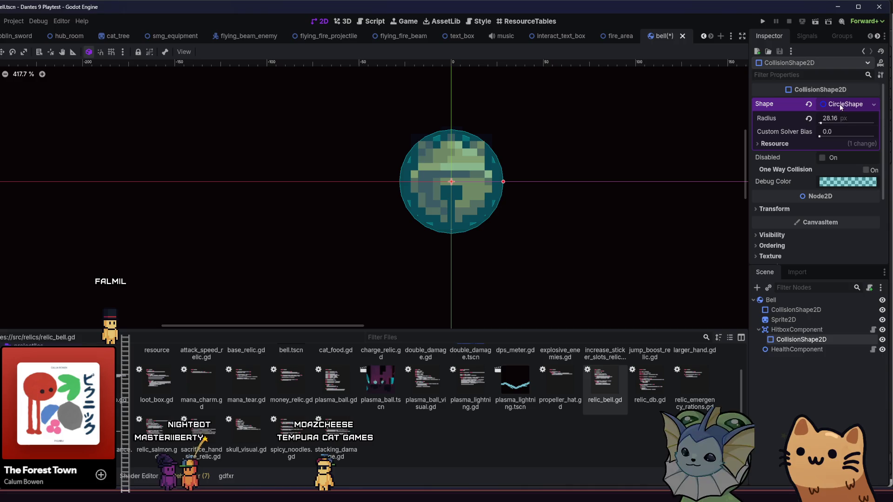
text(28)
key(Return)
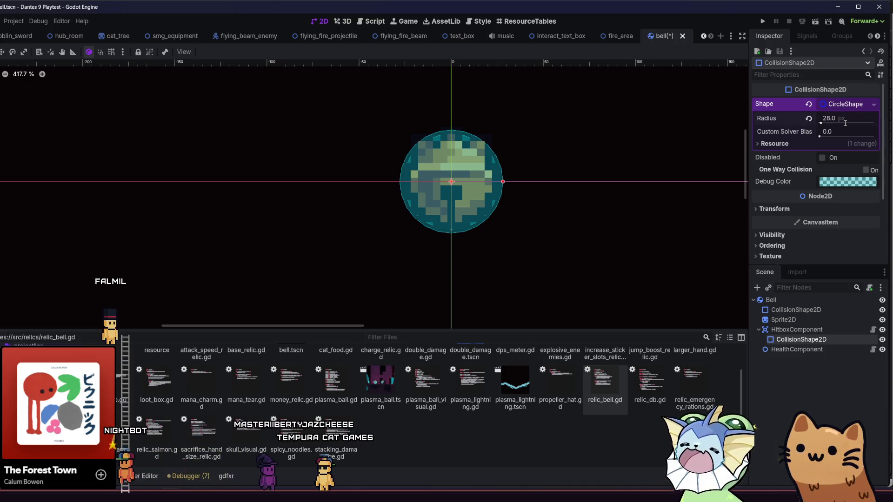
key(ctrl+s)
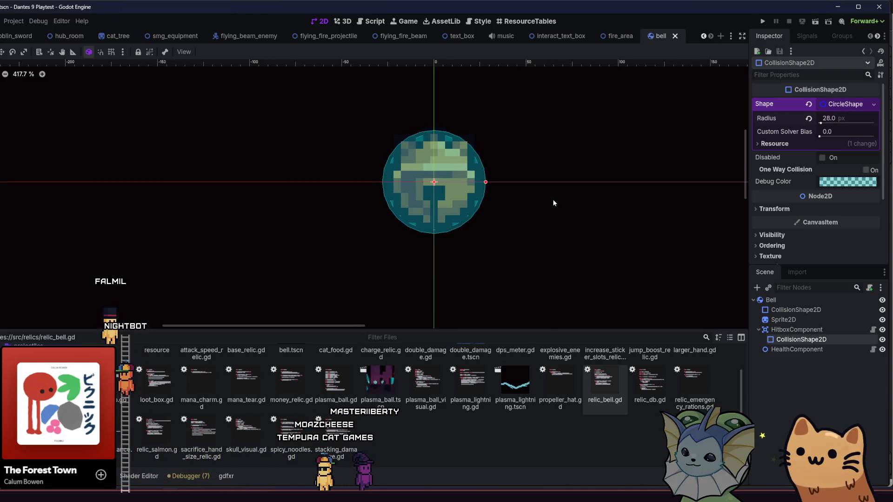
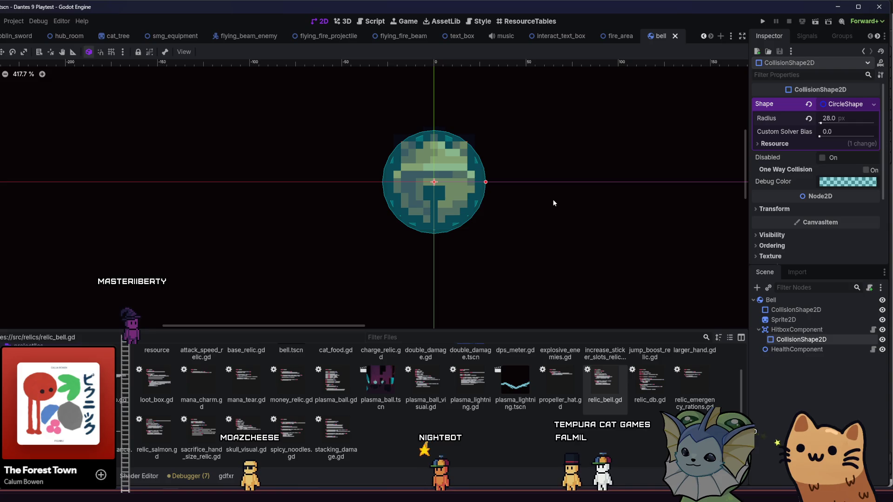
- Attach a new script named bell_spawn.gd to the Bell node
click(822, 299)
click(867, 289)
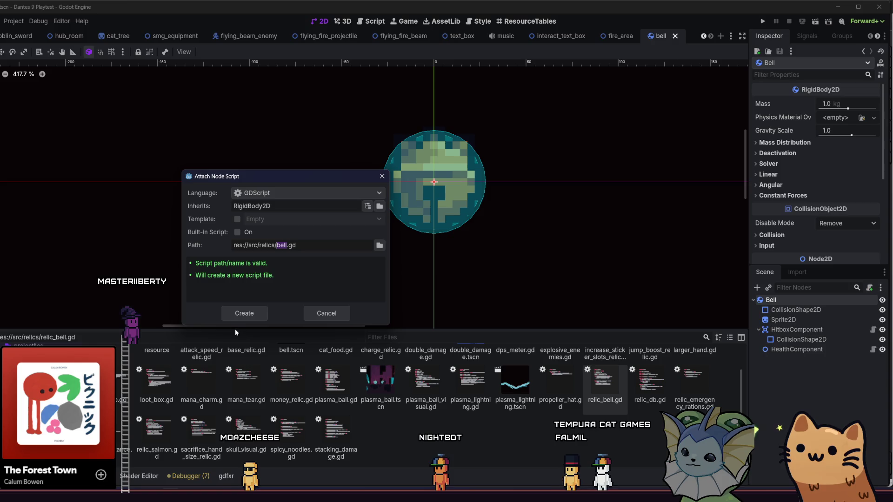
key(Right)
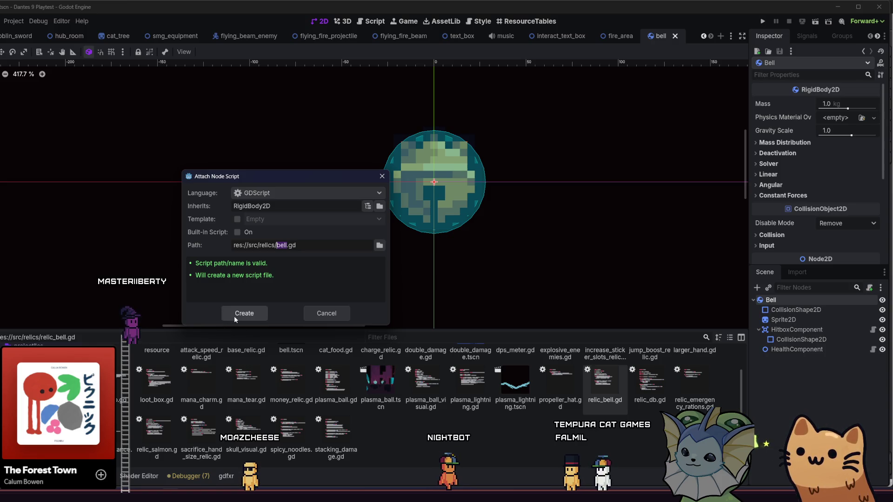
text(_spawn)
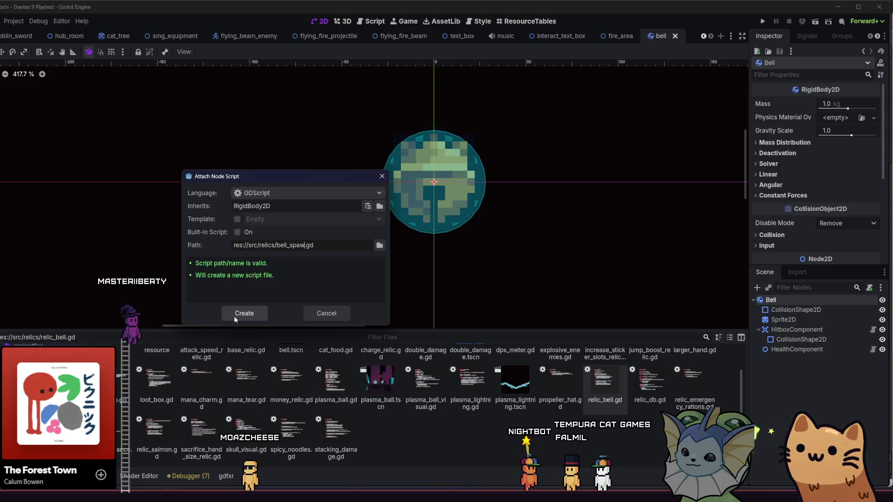
click(234, 318)
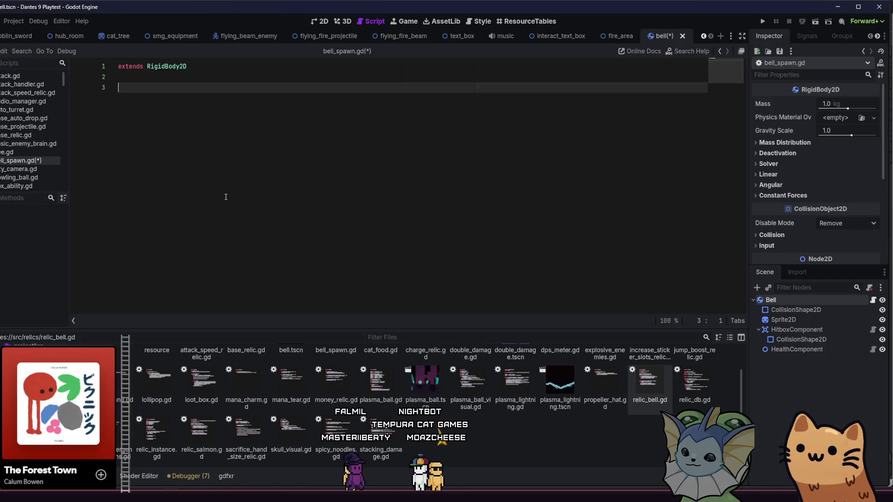
- Write a _ready() function containing only pass, with blank lines above it
key(Return)
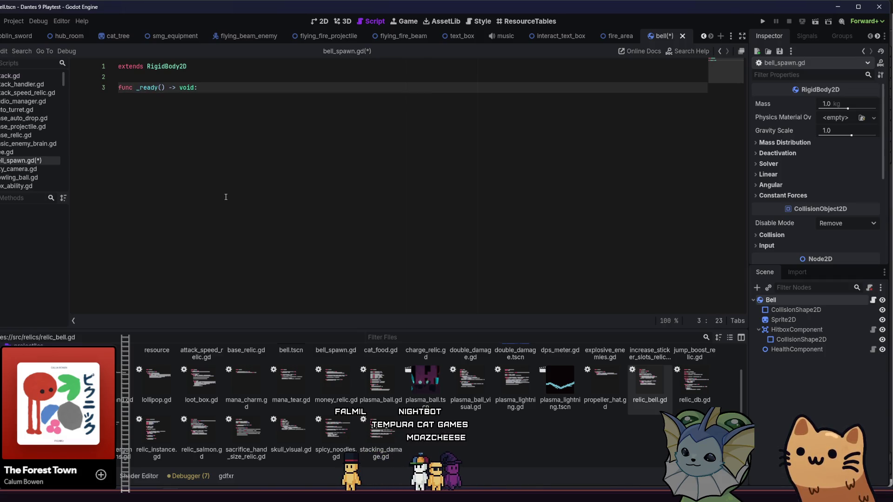
key(Return)
text(ass)
key(Return)
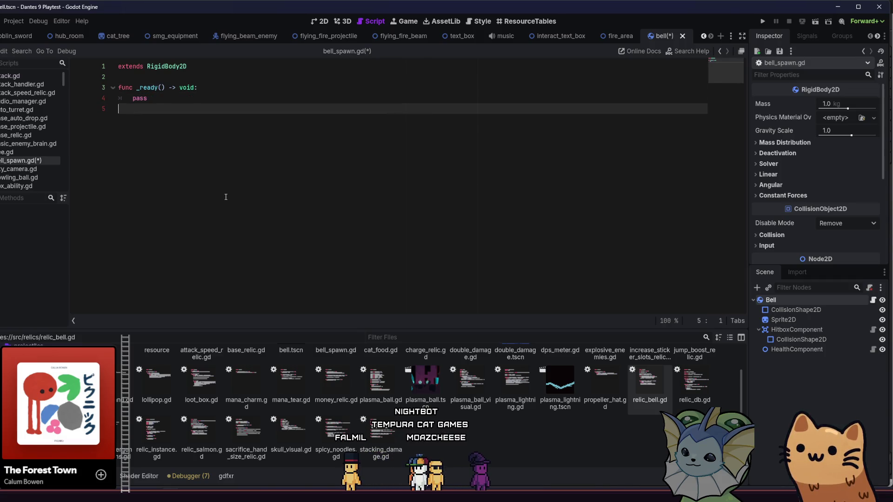
key(BackSpace)
click(250, 79)
key(Return)
key(Return)
key(Return)
key(Up)
key(Up)
key(Return)
text(@export)
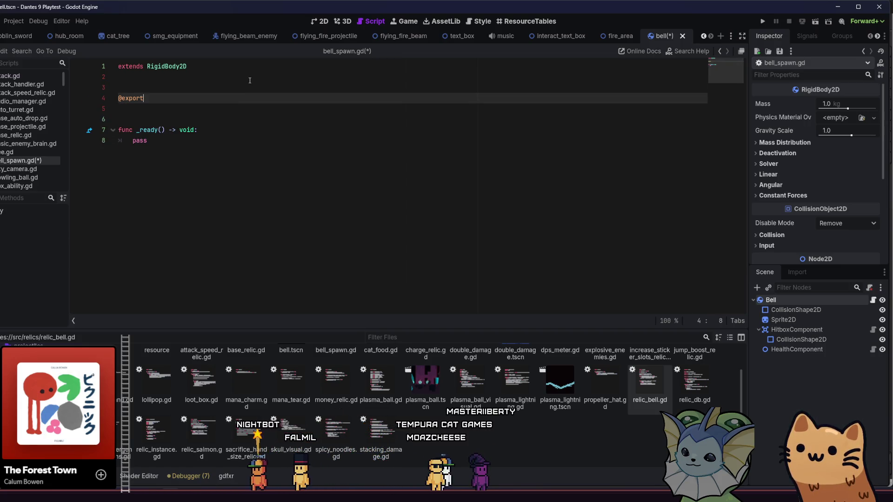
key(BackSpace)
key(BackSpace)
key(BackSpace)
text(var b)
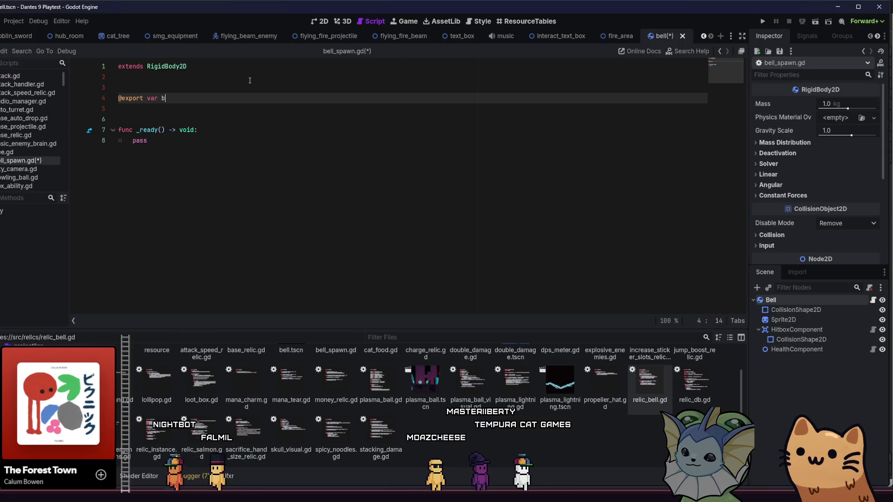
text(ring_int)
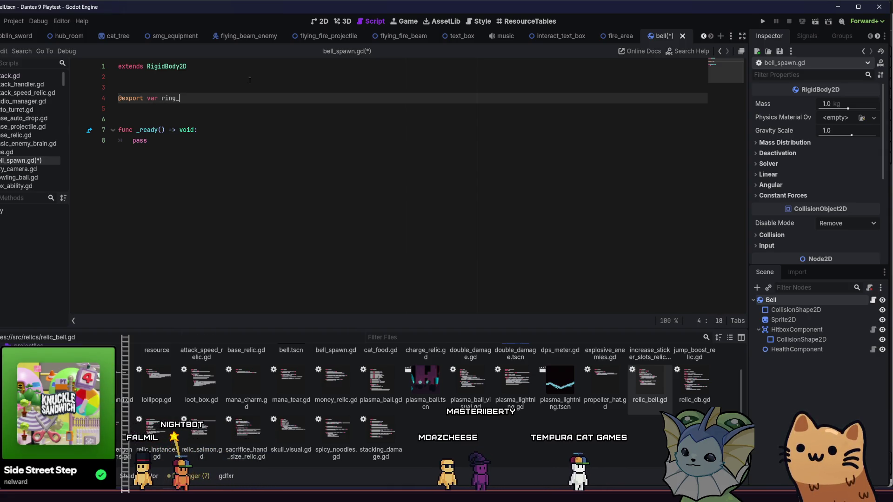
text(erval)
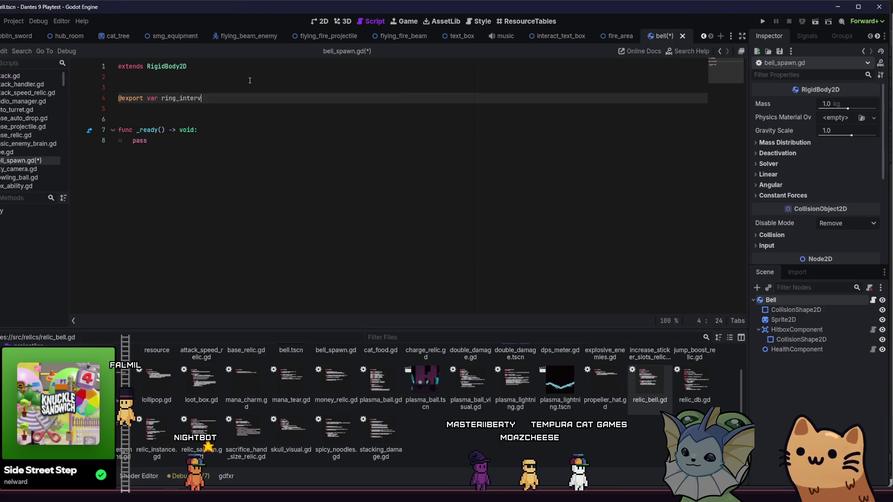
key(BackSpace)
key(BackSpace)
key(BackSpace)
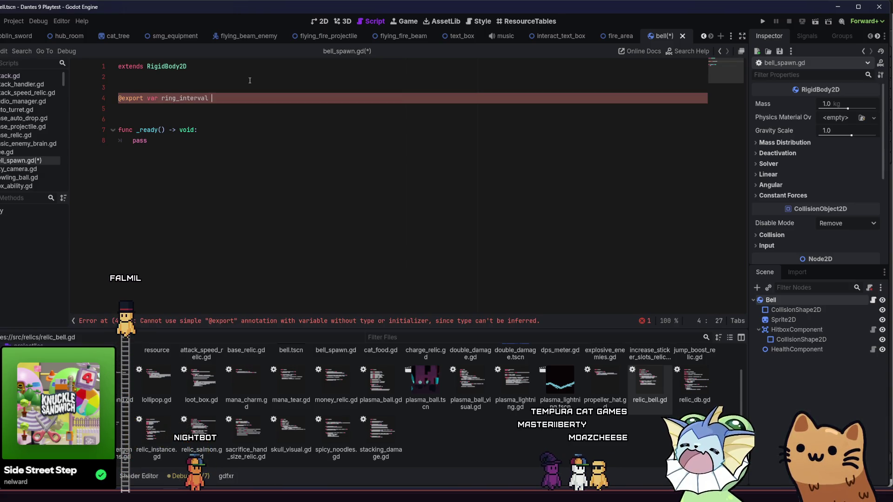
key(BackSpace)
key(BackSpace)
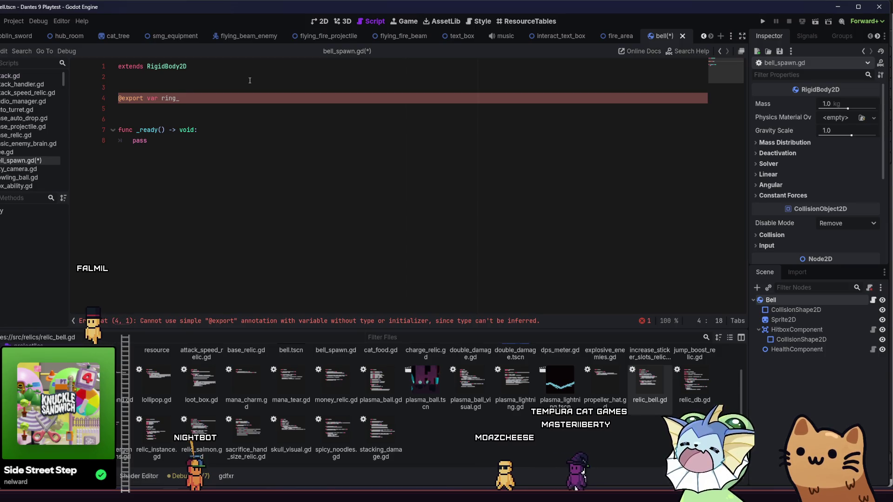
text(interval :)
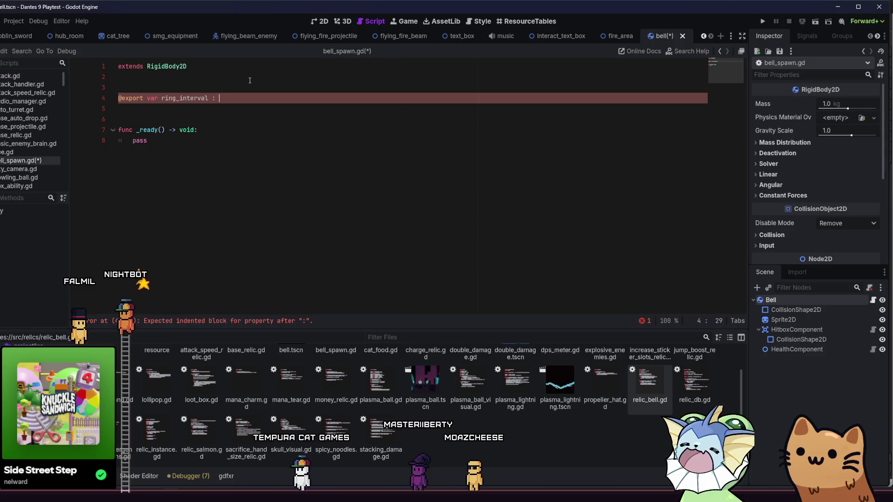
text(at)
key(Return)
text(@export var)
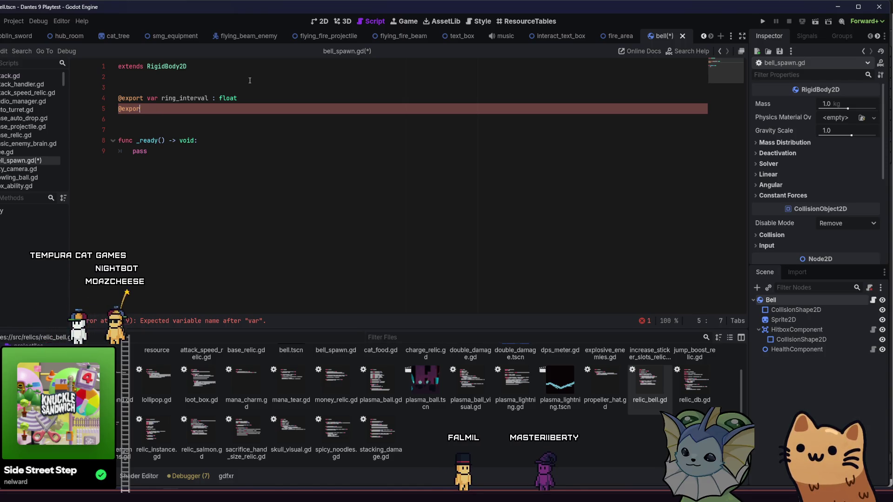
key(BackSpace)
- Add an on_hit() function with a pass body below _ready
click(232, 144)
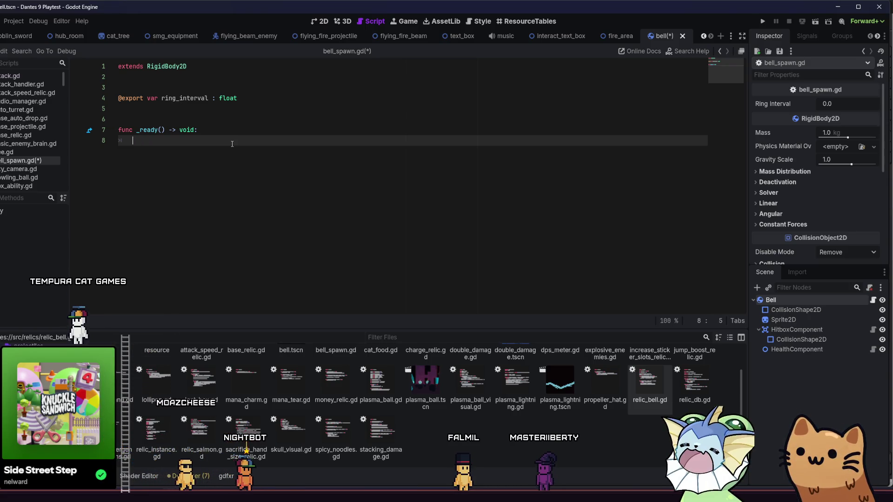
key(ctrl+BackSpace)
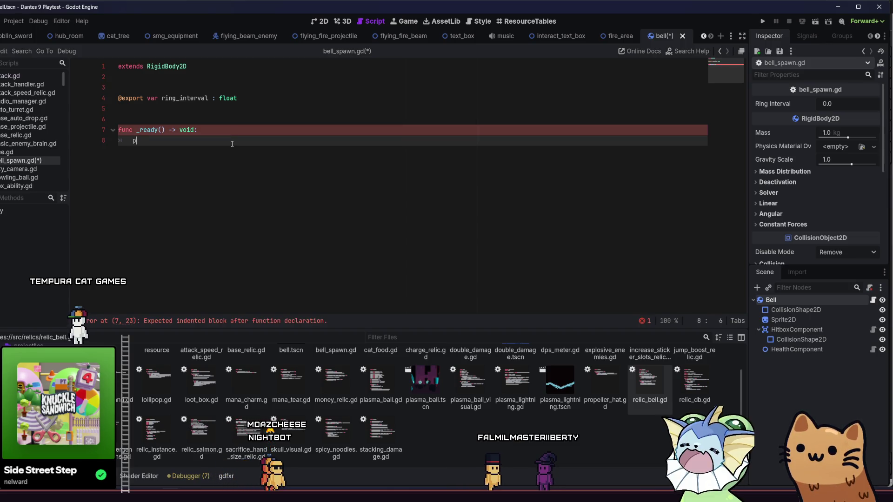
text(pass)
key(Return)
key(Return)
key(Return)
text(func )
text(on_)
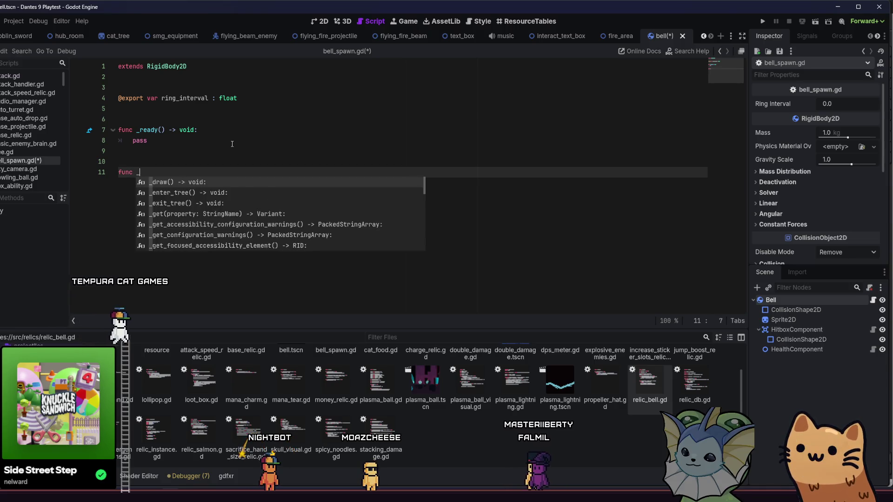
text(hit():)
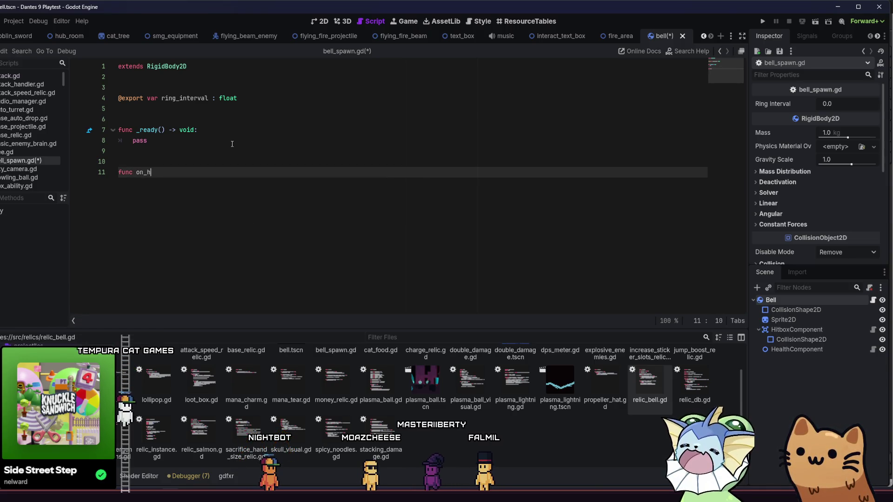
key(Return)
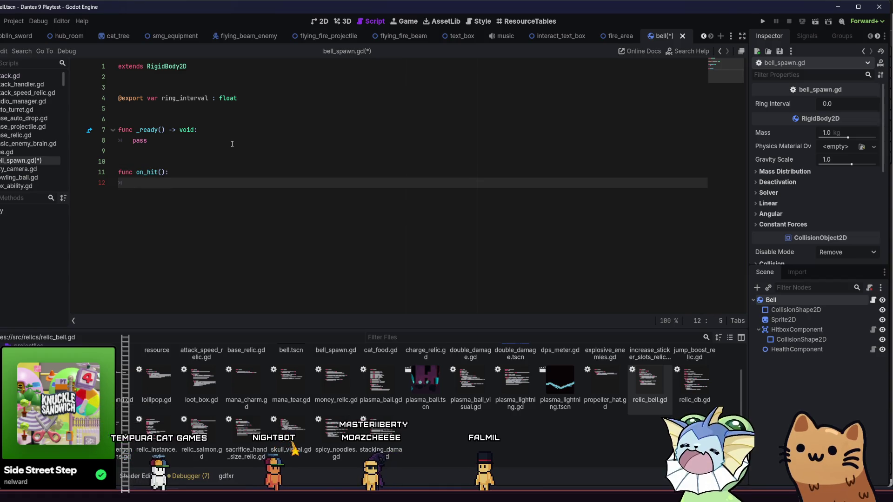
double_click(232, 143)
key(ctrl+c)
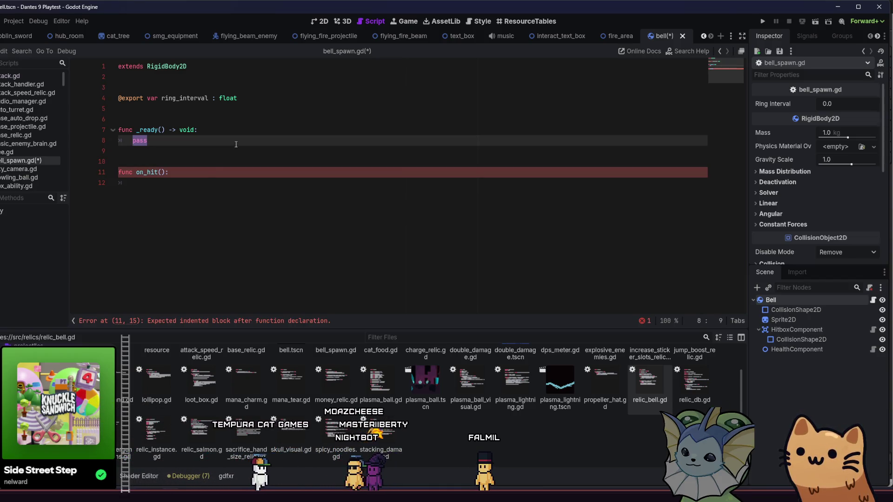
click(372, 183)
key(ctrl+v)
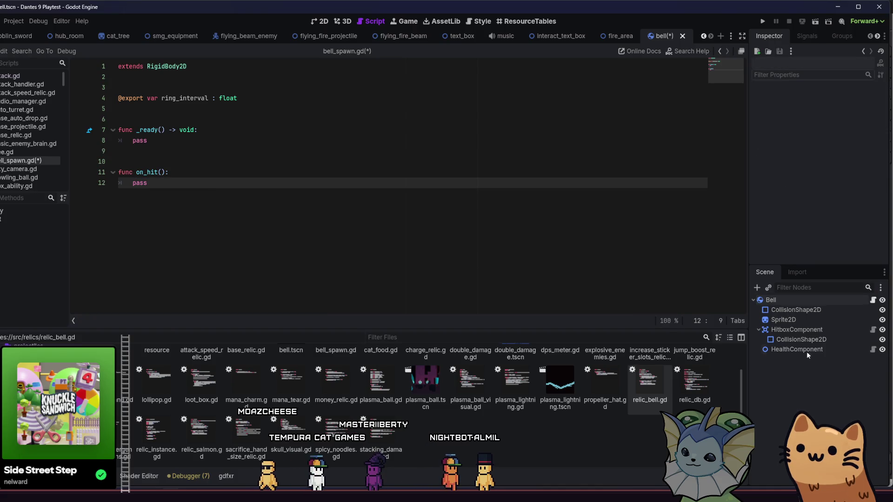
- Drop HealthComponent into the script and reference a health_component signal in _ready
mouse_move(806, 353)
mouse_down()
mouse_move(119, 129)
mouse_move(139, 112)
mouse_up()
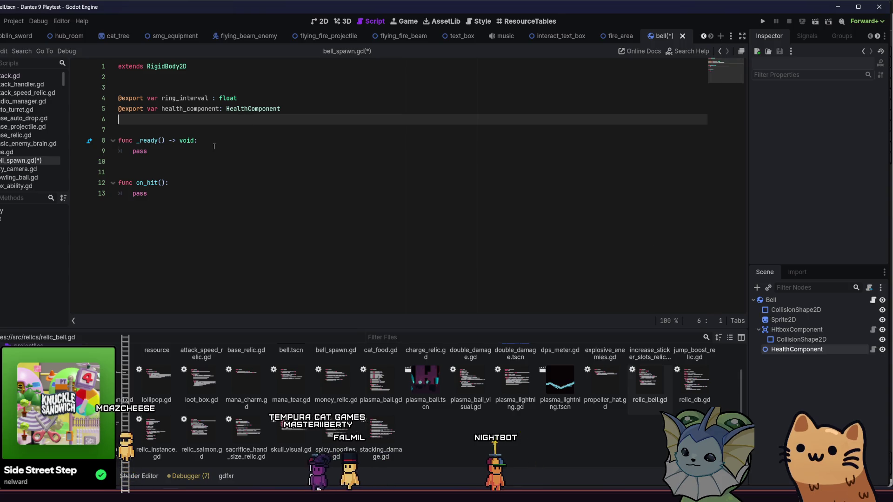
click(192, 149)
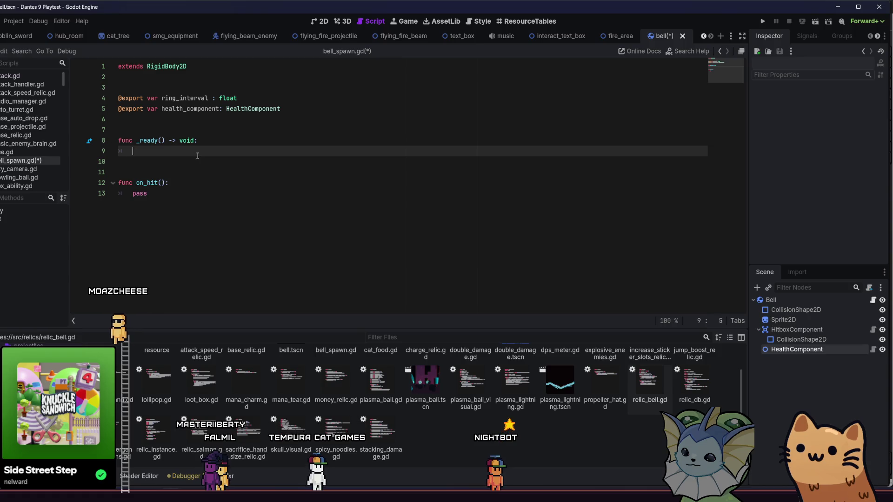
key(Return)
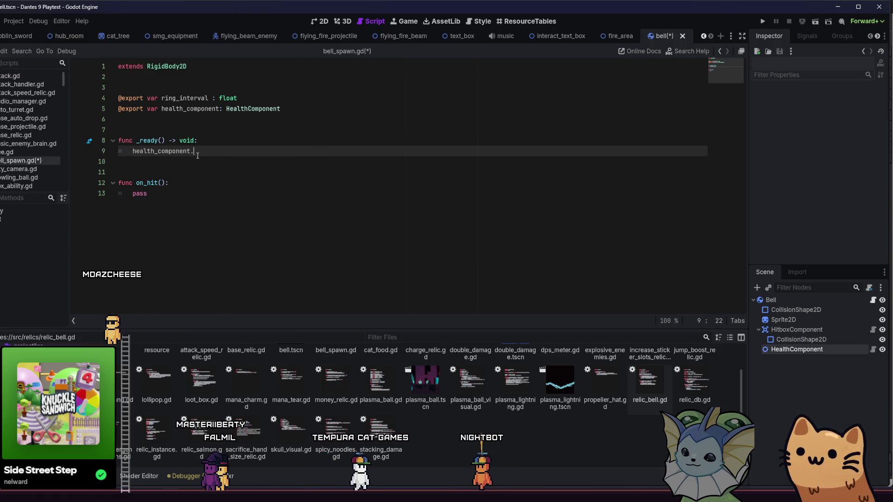
text(.)
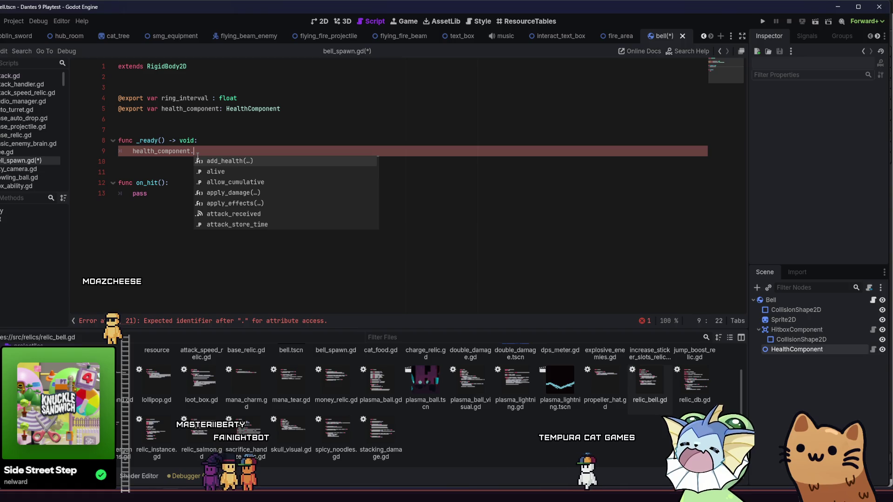
key(Down)
key(Down)
key(Down)
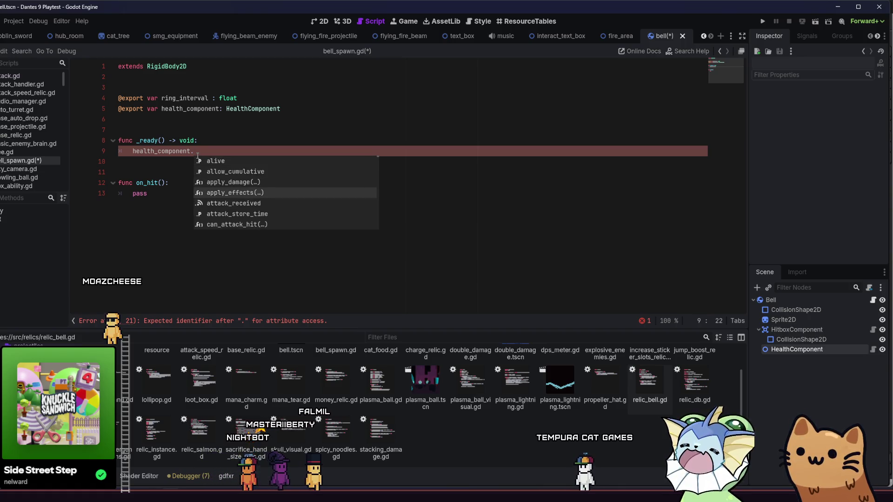
key(Up)
key(Up)
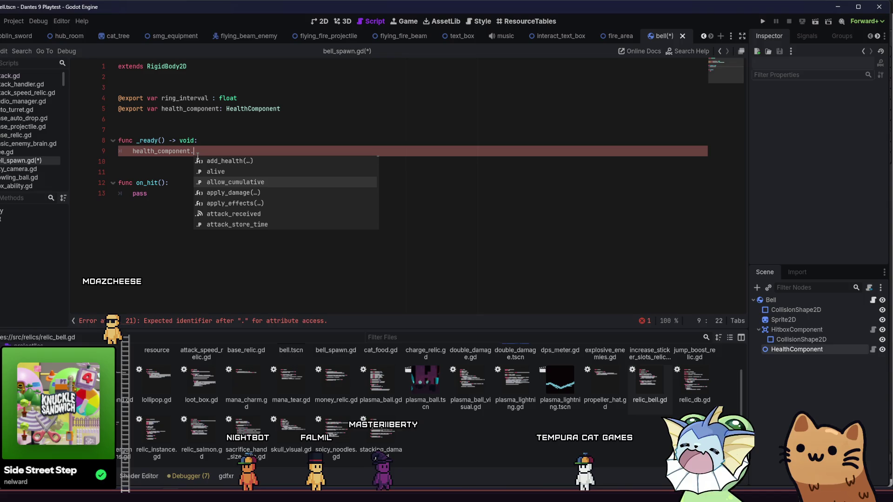
text(on)
key(BackSpace)
key(BackSpace)
text(dam)
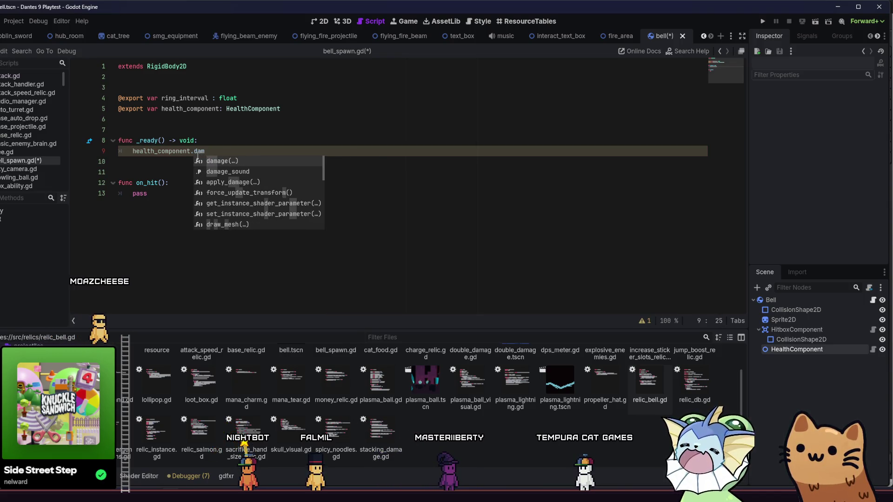
key(BackSpace)
key(BackSpace)
key(BackSpace)
text(hit)
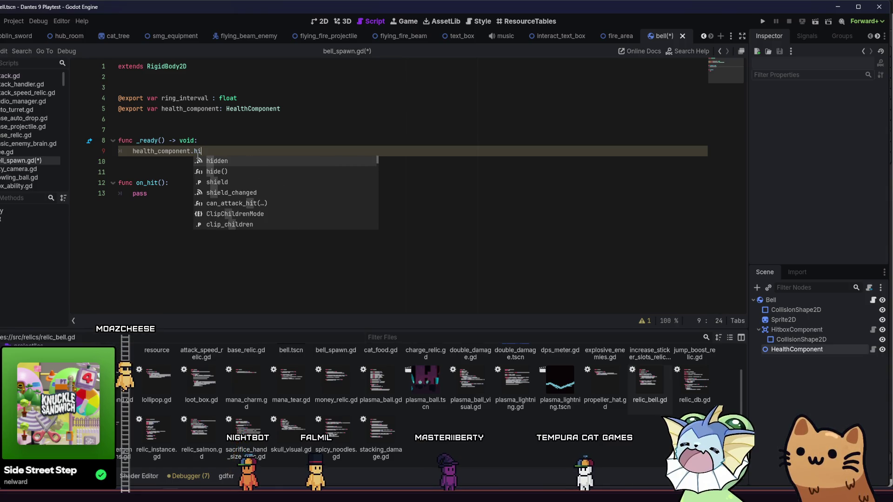
key(BackSpace)
key(BackSpace)
key(BackSpace)
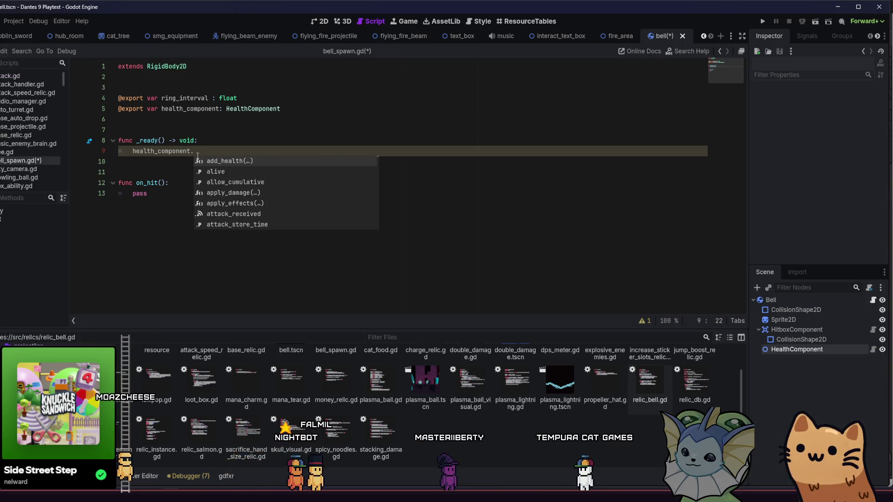
text(healt)
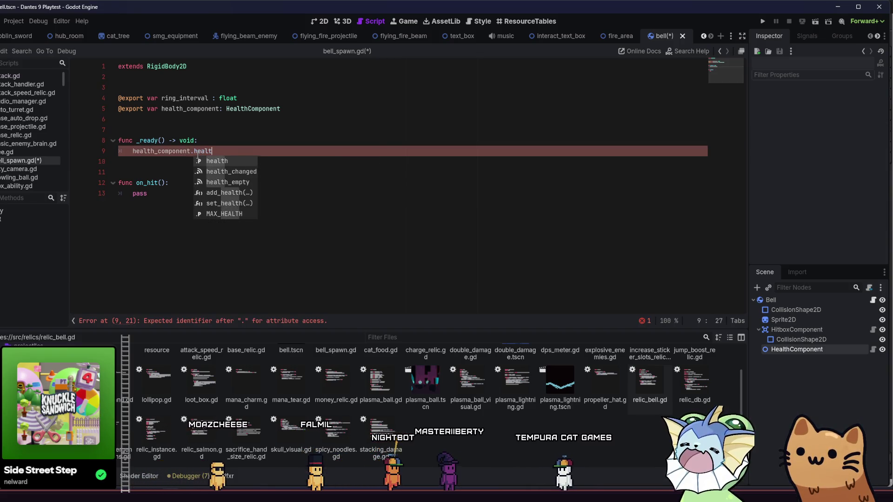
key(Down)
key(Return)
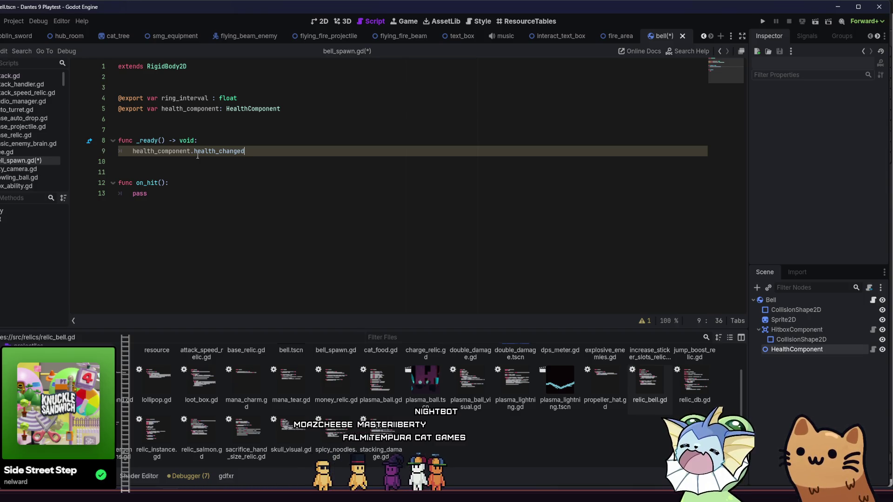
- Switch the signal to attack_received and connect it to on_hit
double_click(198, 156)
key(BackSpace)
text(attack_received.con)
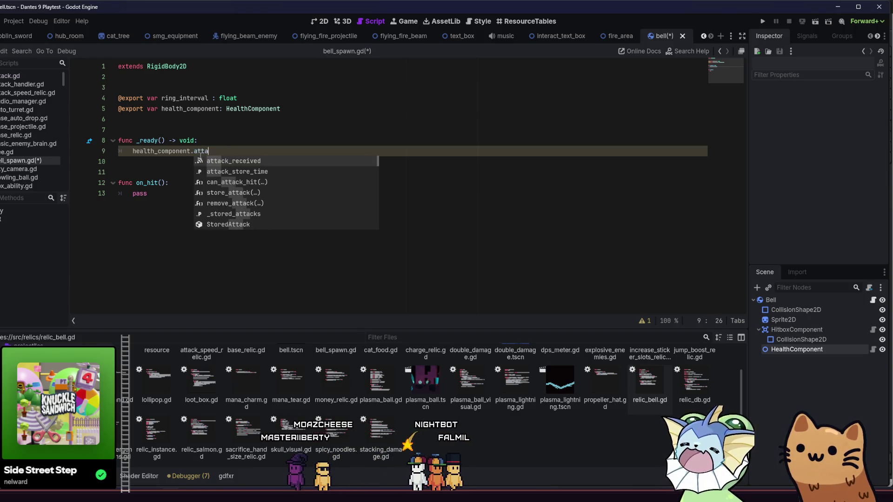
key(Return)
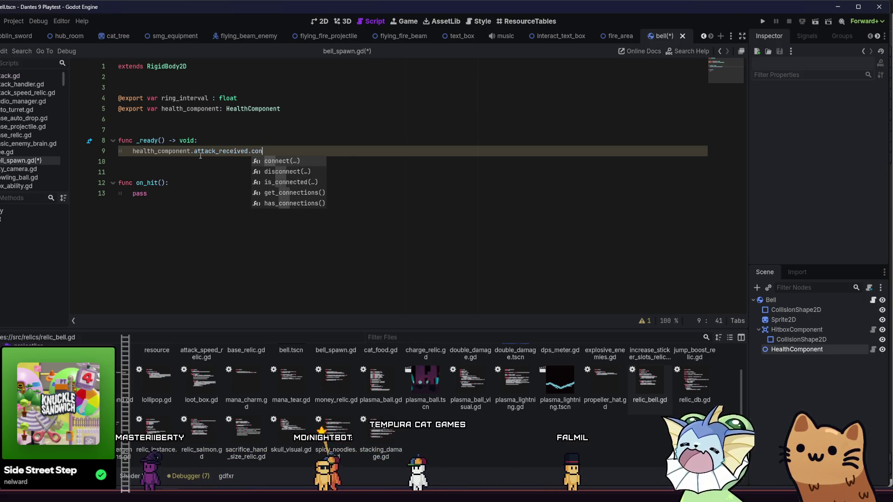
key(Return)
text(hit))
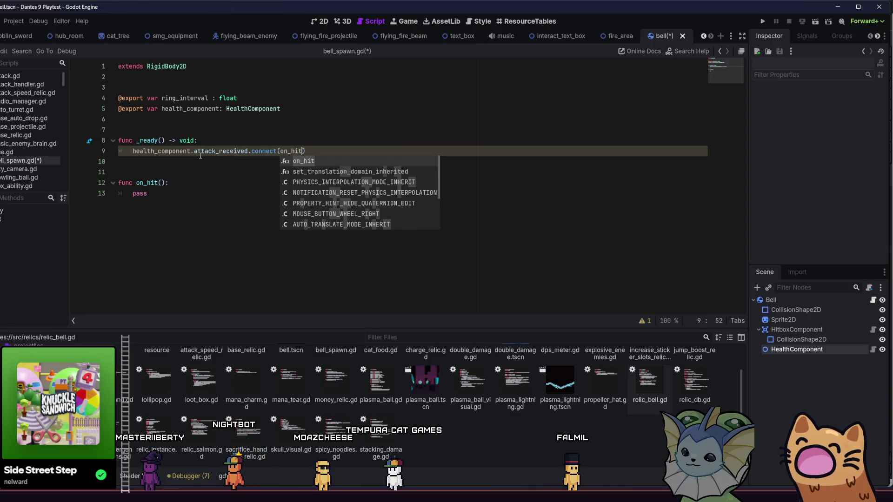
key(Return)
click(200, 156)
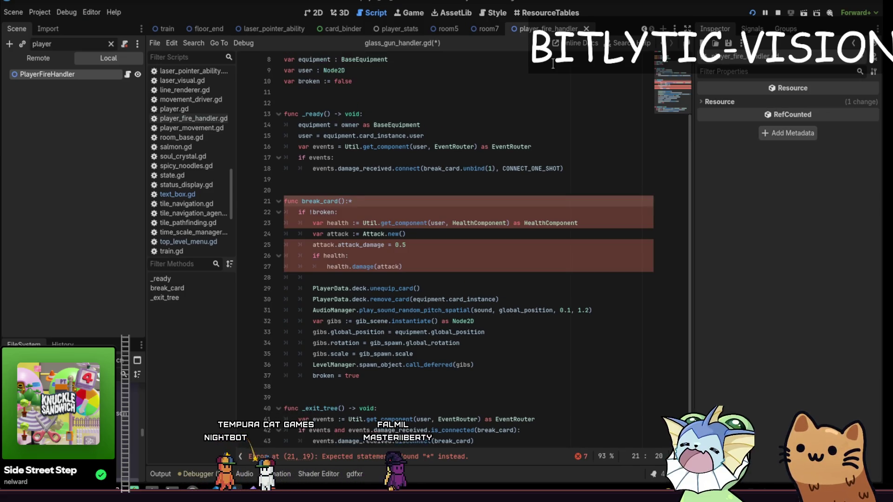
- Remove the stray '*' from glass_gun_handler.gd and save it
key(Home)
key(ctrl+s)
key(Down)
key(Down)
key(Down)
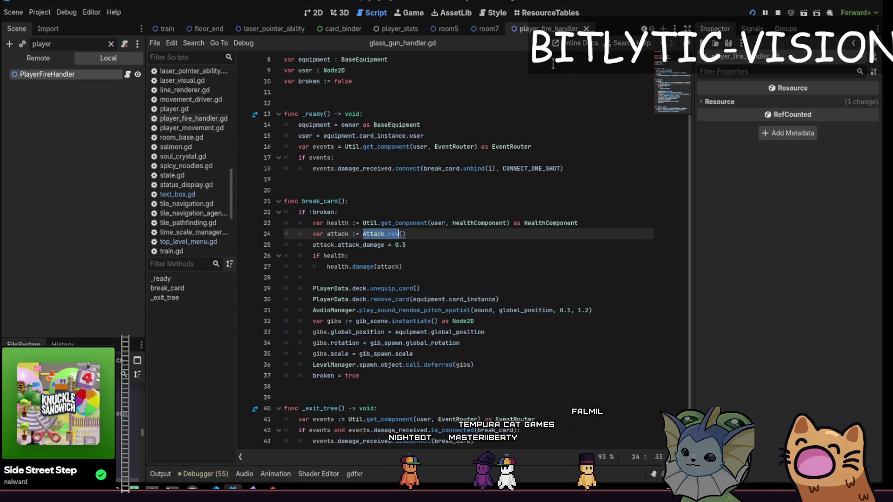
- Search the project for Attack.new and open the box_ability.gd match at line 109
key(ctrl+shift+f)
key(Return)
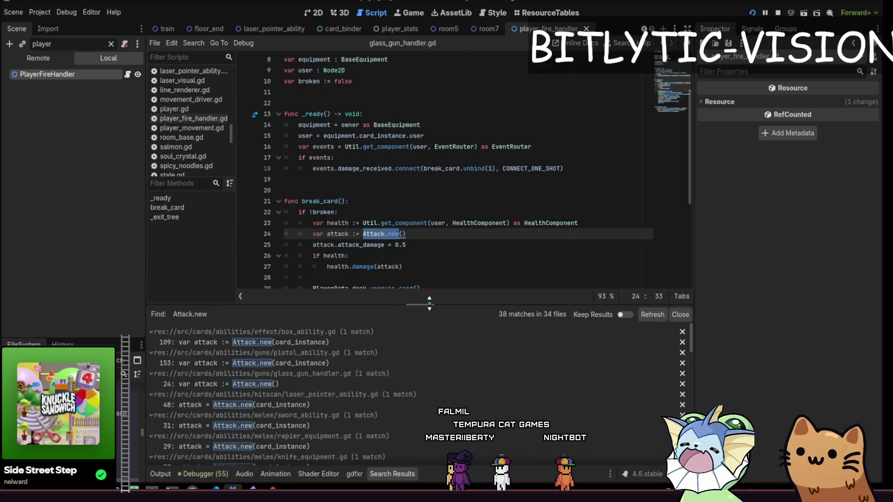
mouse_move(425, 303)
mouse_down()
mouse_move(425, 227)
mouse_move(417, 311)
mouse_up()
click(370, 265)
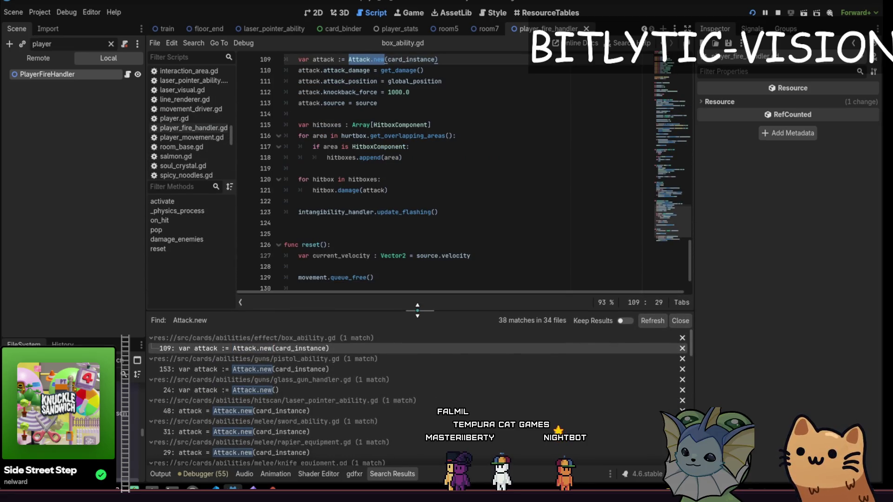
scroll(457, 184, up, 3)
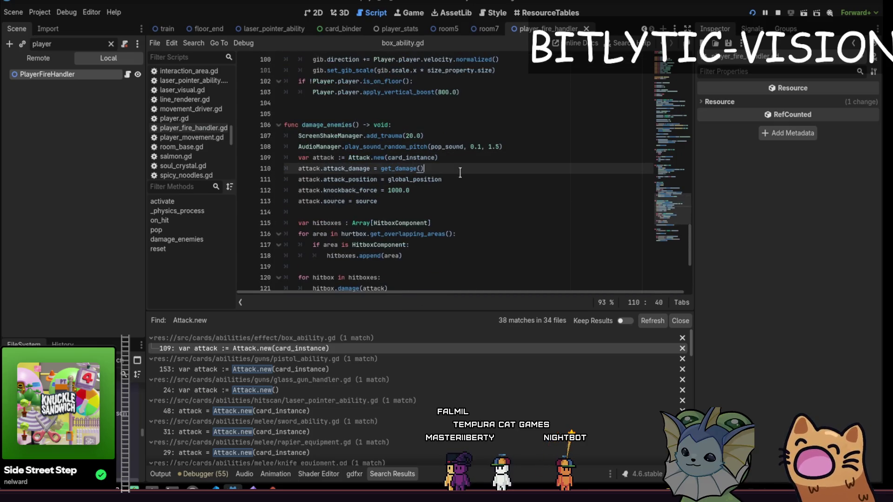
click(468, 161)
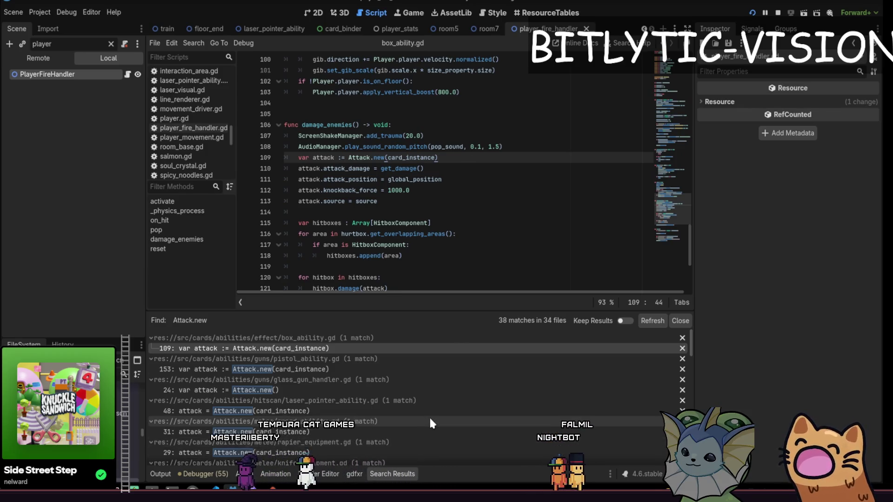
scroll(429, 421, down, 10)
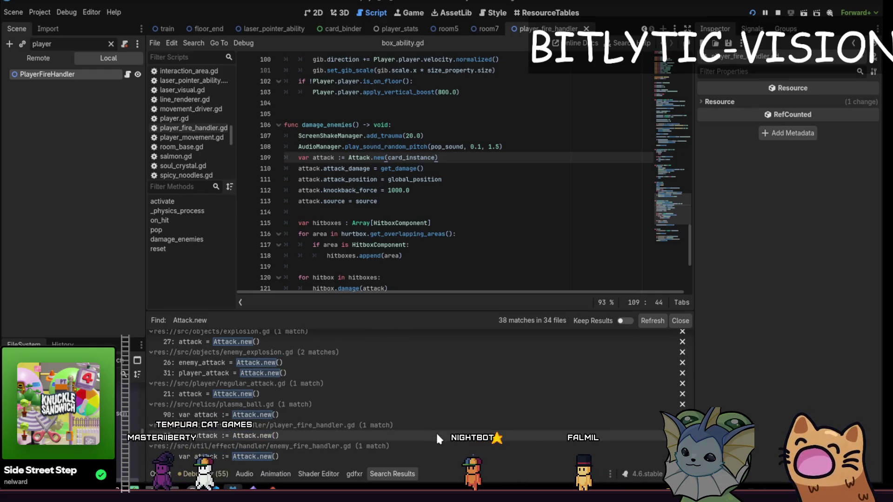
scroll(437, 438, up, 2)
scroll(463, 281, up, 5)
scroll(592, 249, down, 4)
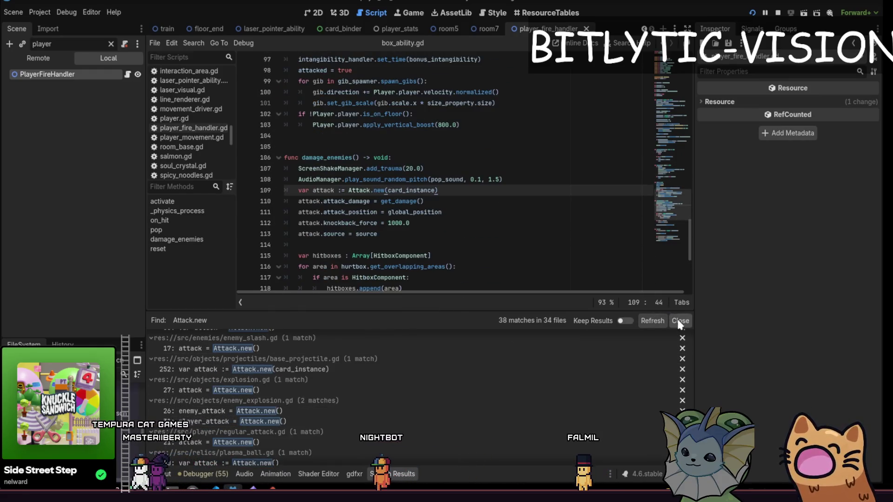
- Close the search results and open attack.gd at its _init function
click(680, 321)
ctrl+click(363, 190)
click(471, 188)
- Insert Console.print("Attack made") at the top of _init and run the game with F5
click(480, 180)
key(Return)
text(Console)
key(BackSpace)
key(BackSpace)
key(BackSpace)
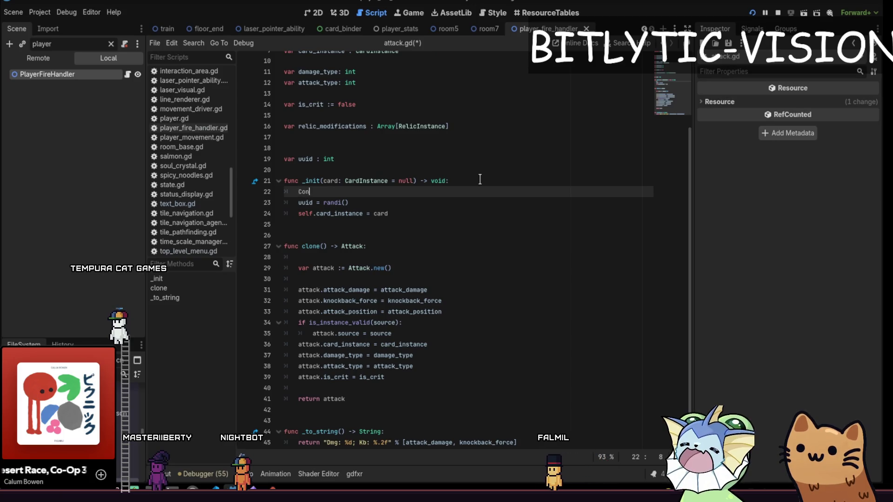
key(BackSpace)
key(BackSpace)
key(BackSpace)
key(shift+alt+o)
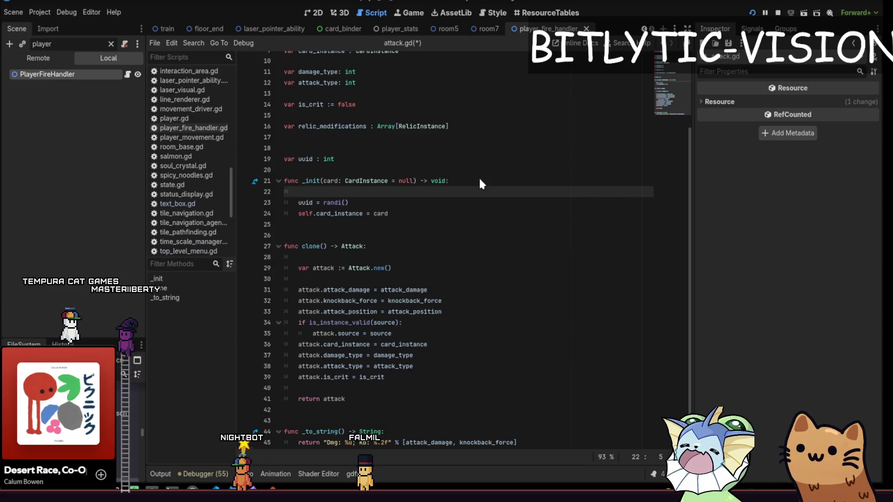
text(.print("A)
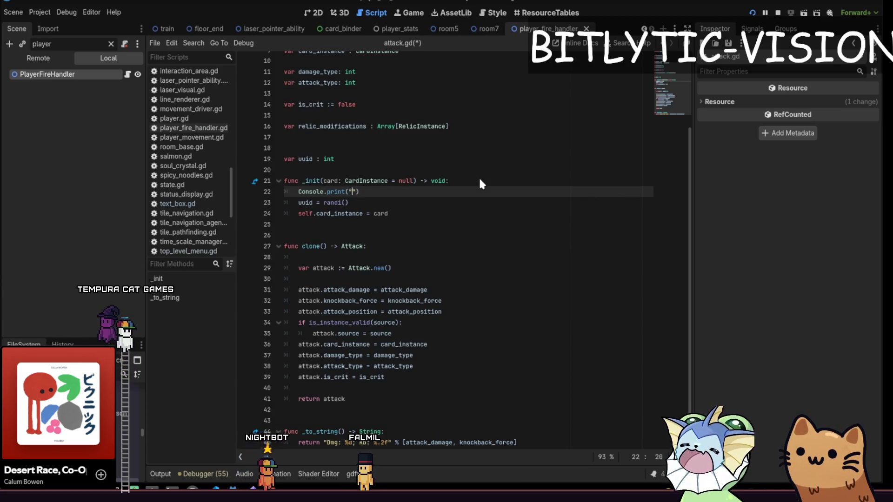
text(ttack made)
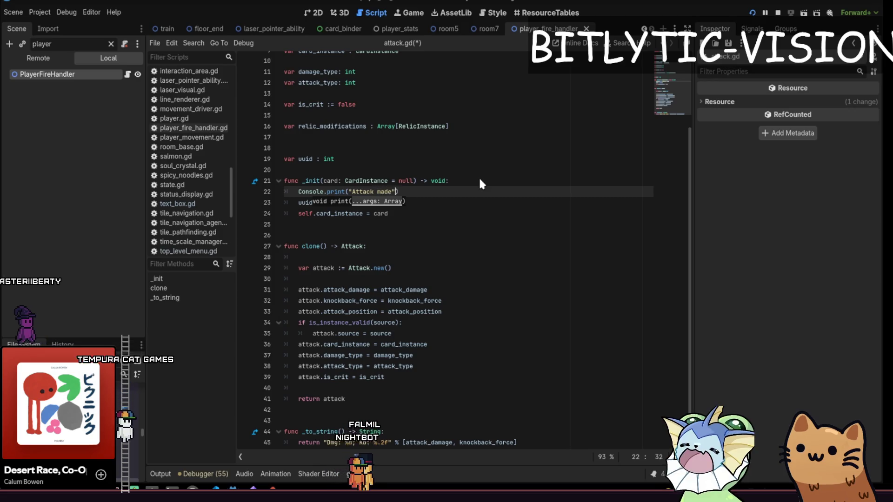
key(F5)
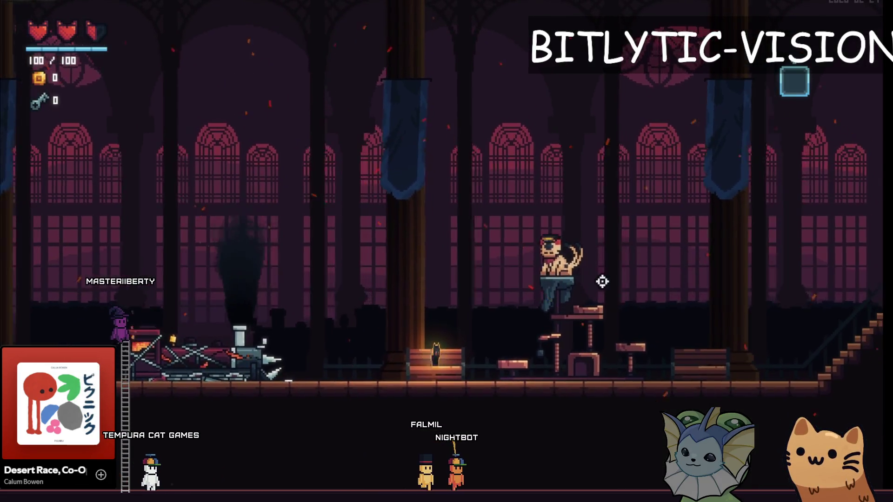
- Use the debug menu to add all cards and teleport to a cave room
key(grave)
click(446, 55)
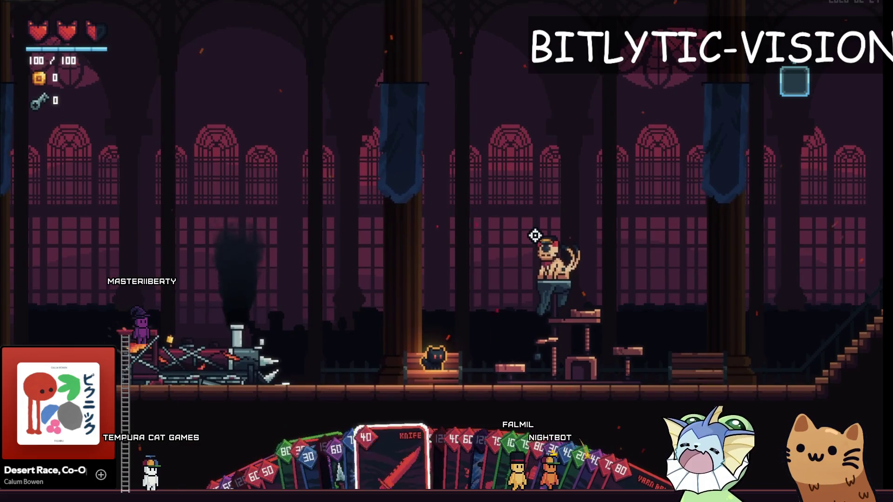
key(grave)
click(102, 234)
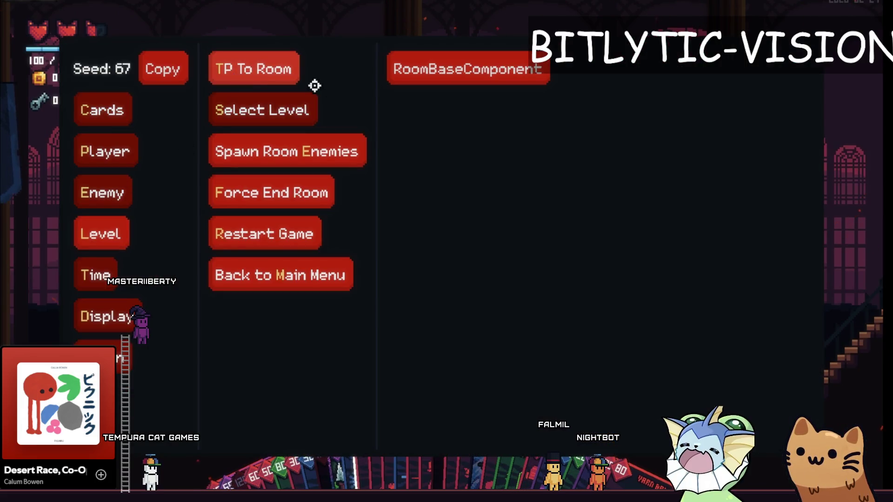
click(291, 77)
click(424, 234)
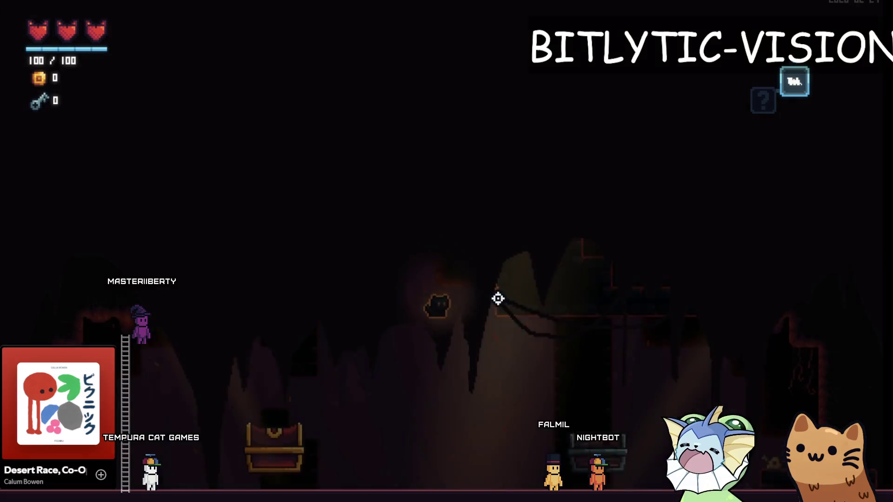
key(grave)
key(grave)
- Open the golden and silver chests and collect the soul potion
key(a)
key(space)
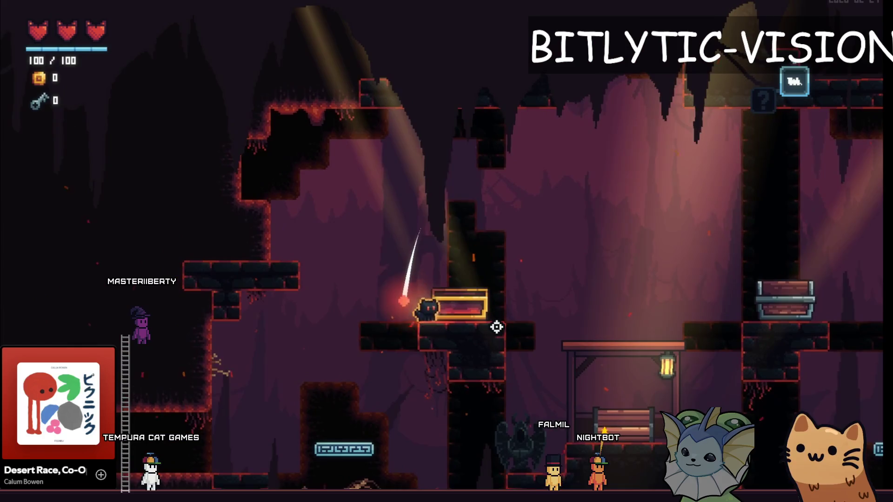
key(s)
key(d)
key(space)
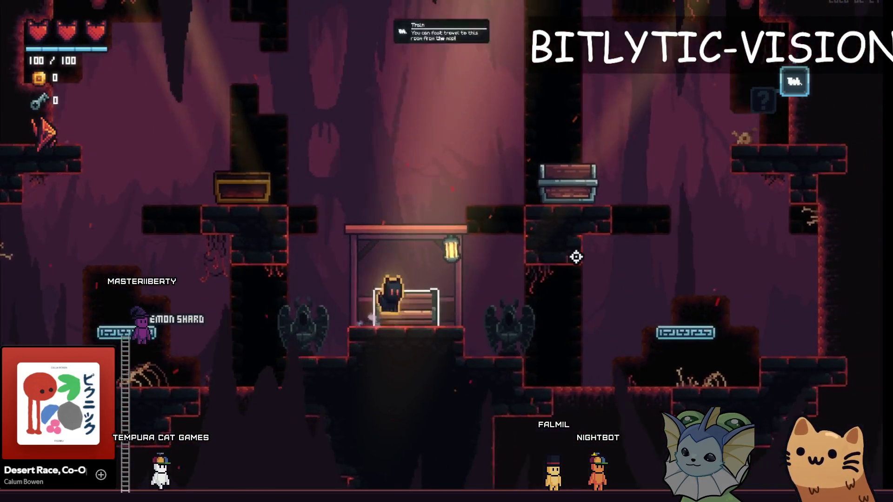
key(a)
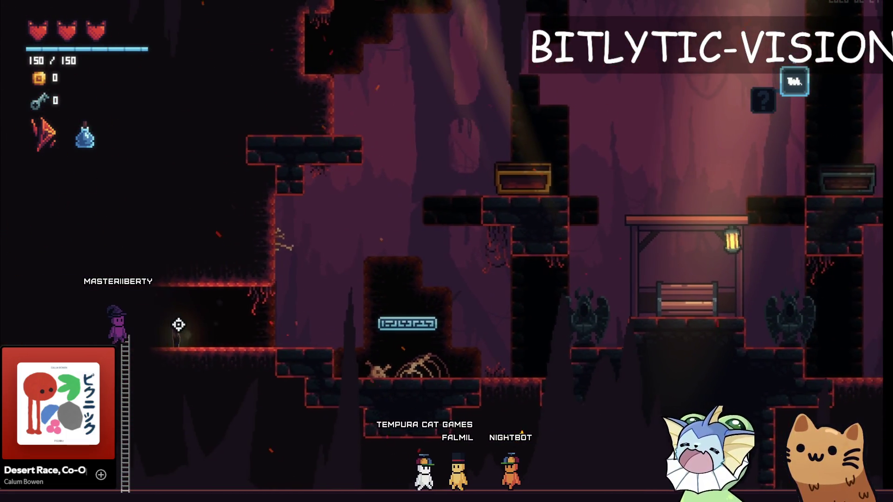
- Drop down through the caves and use the Brick card on enemies
key(a)
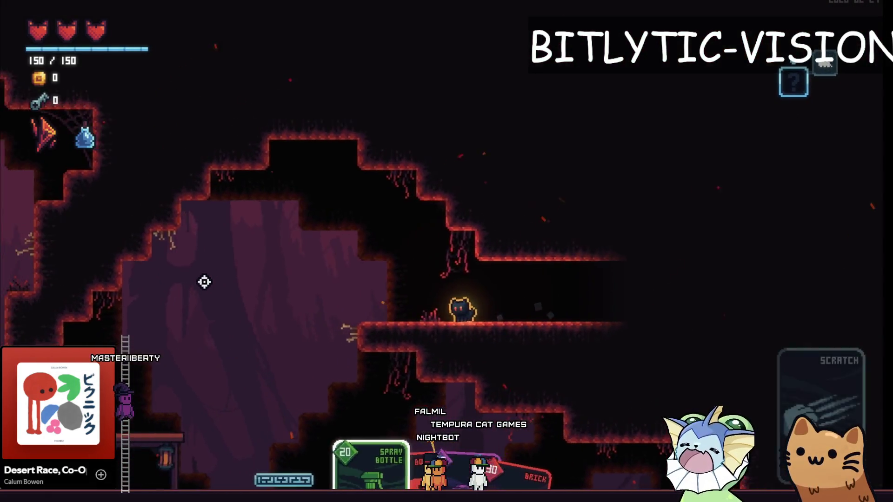
key(a)
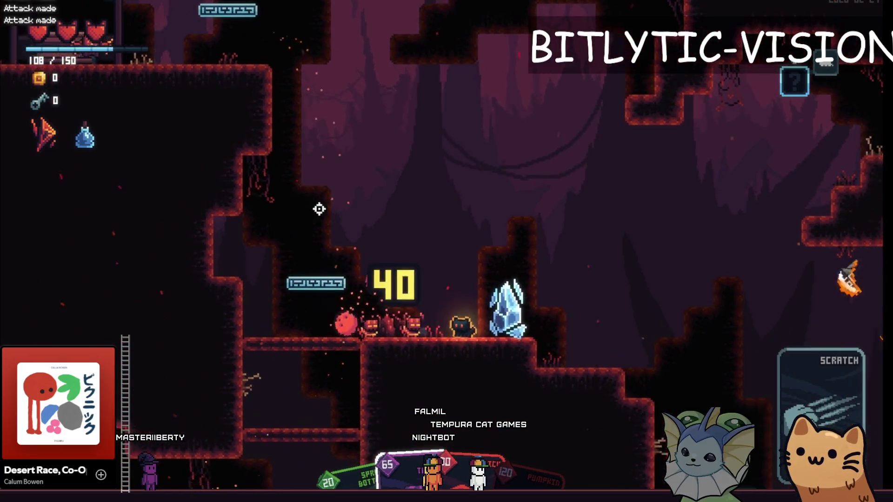
key(space)
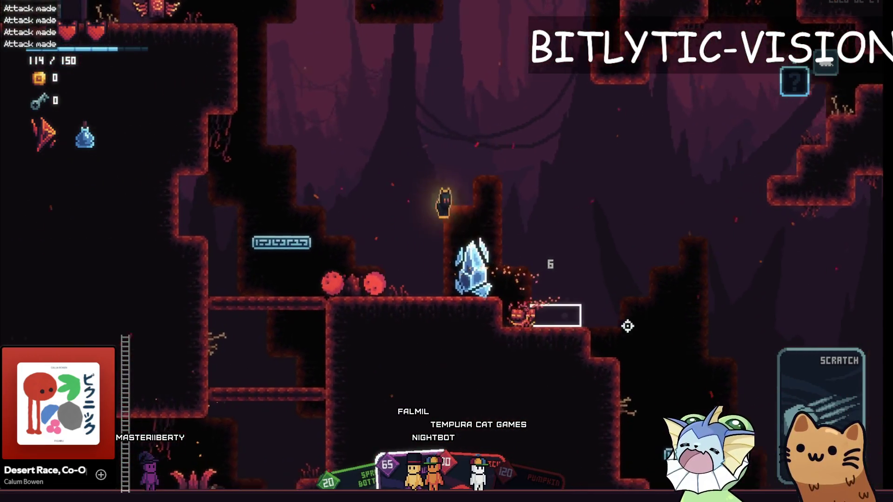
key(a)
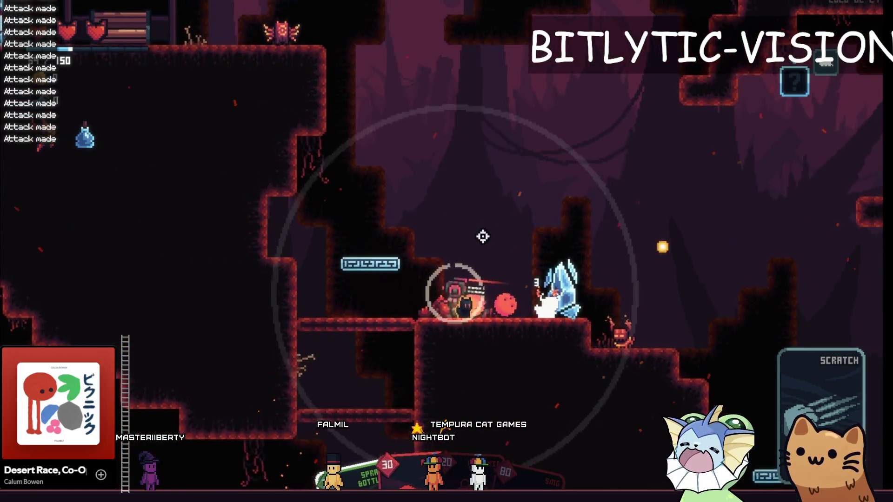
key(space)
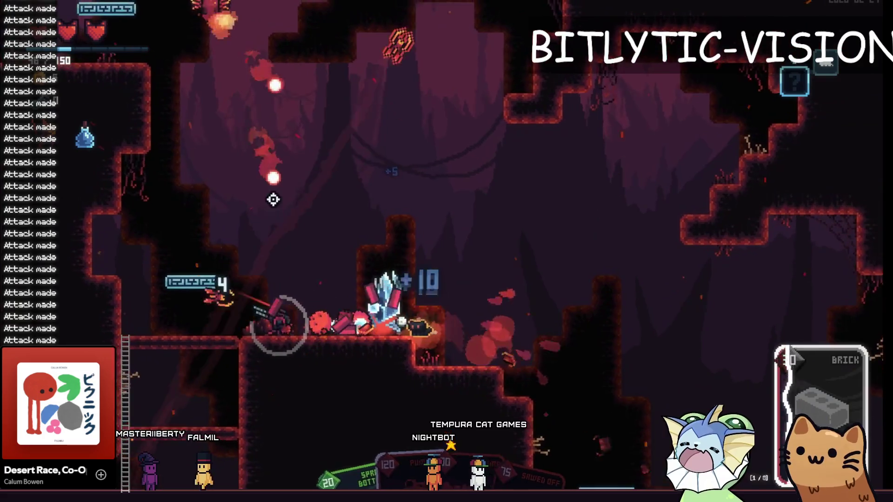
click(298, 169)
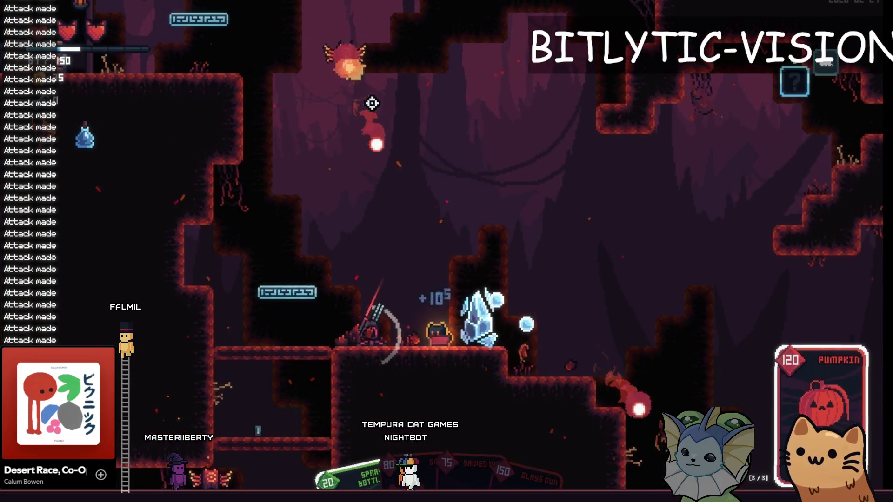
- Throw the Pumpkin card, shoot enemies with the Sawed Off, then return to Godot
key(a)
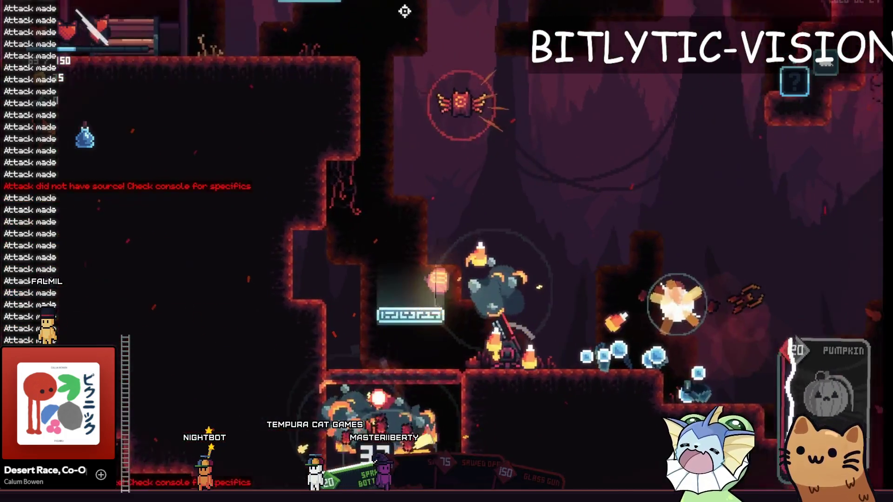
click(400, 118)
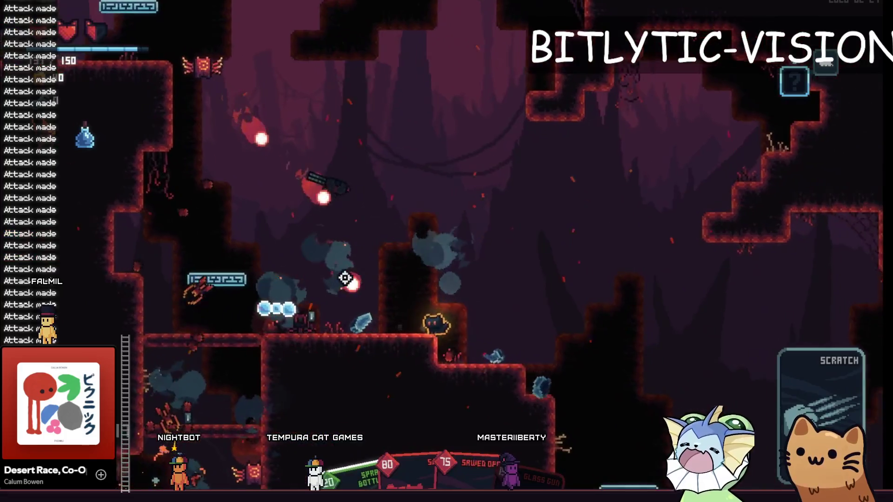
click(345, 278)
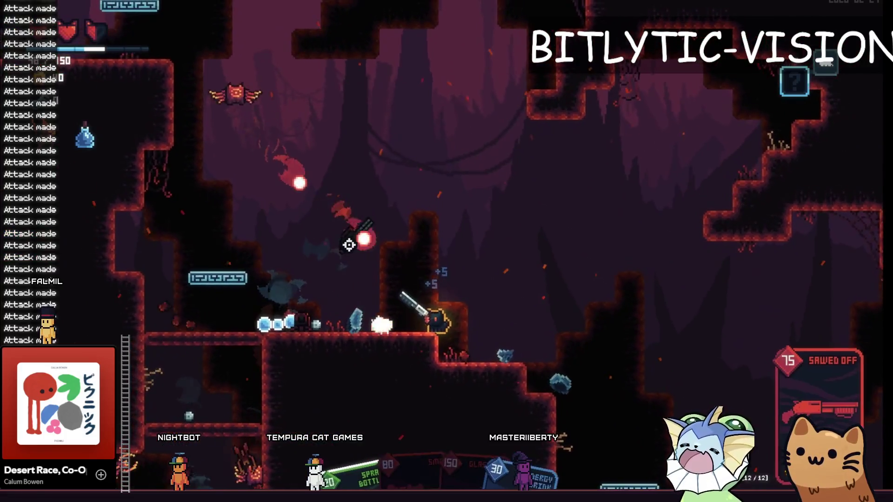
click(303, 172)
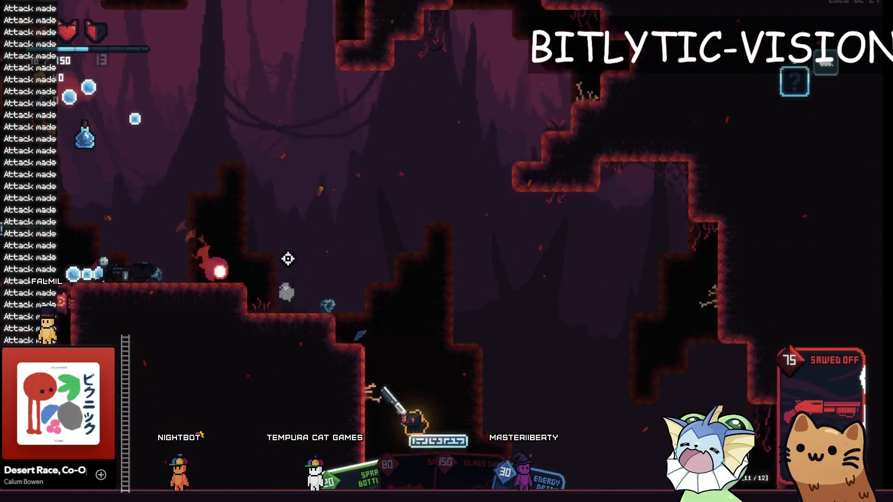
key(space)
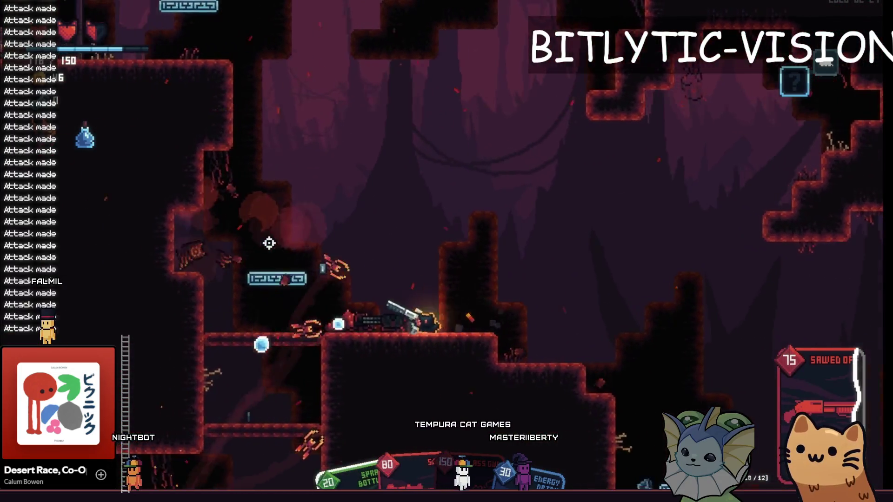
click(325, 194)
click(324, 194)
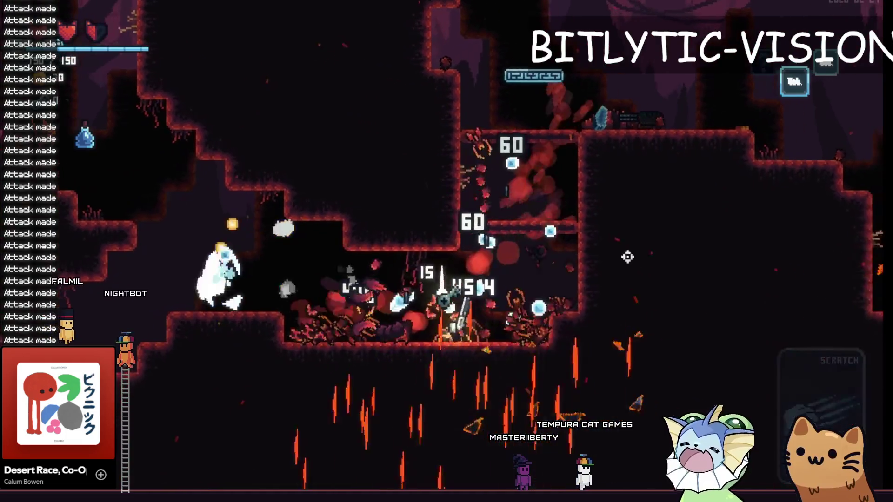
key(alt+Tab)
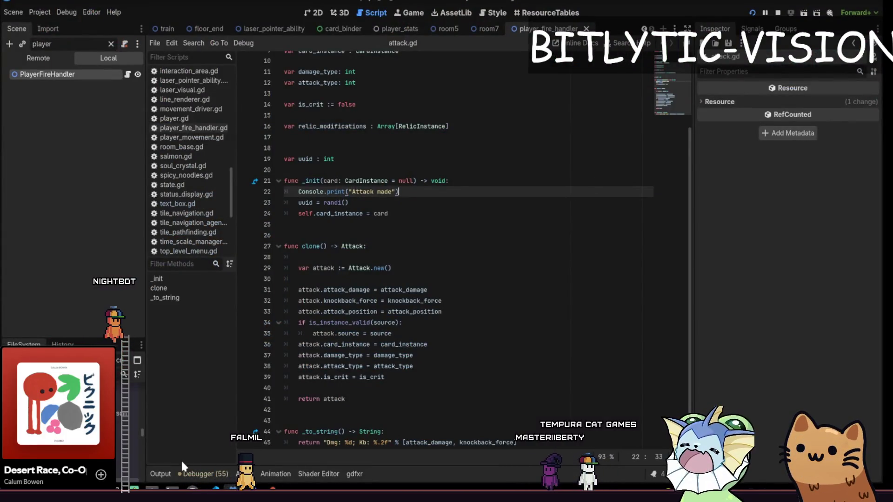
- Enlarge the output log and copy the repeated Attack made lines
click(160, 474)
drag(483, 368, 482, 142)
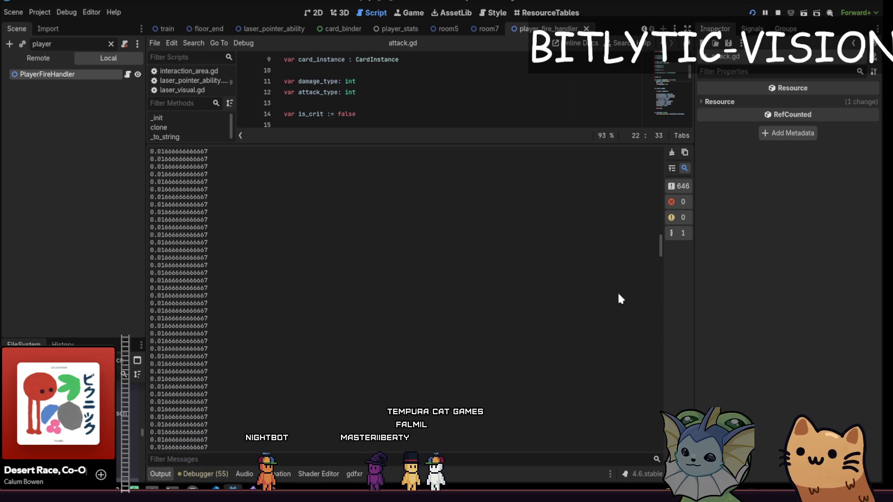
scroll(402, 335, down, 5)
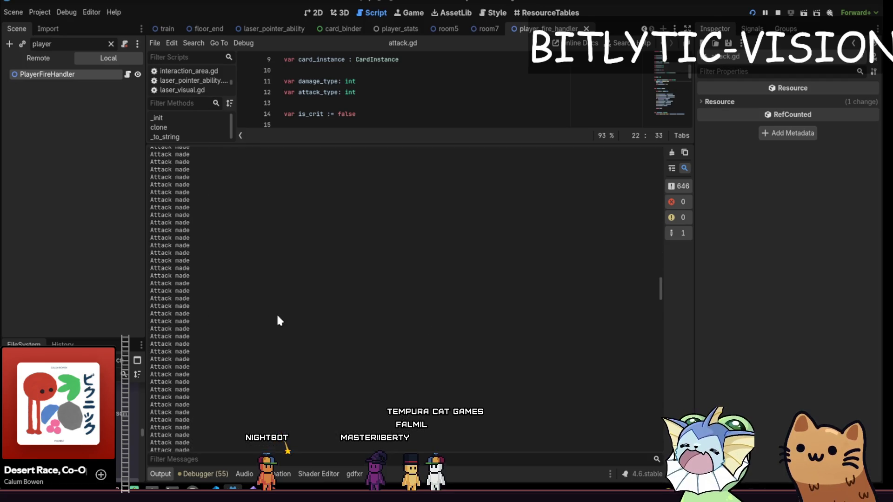
drag(173, 294, 153, 200)
click(171, 368)
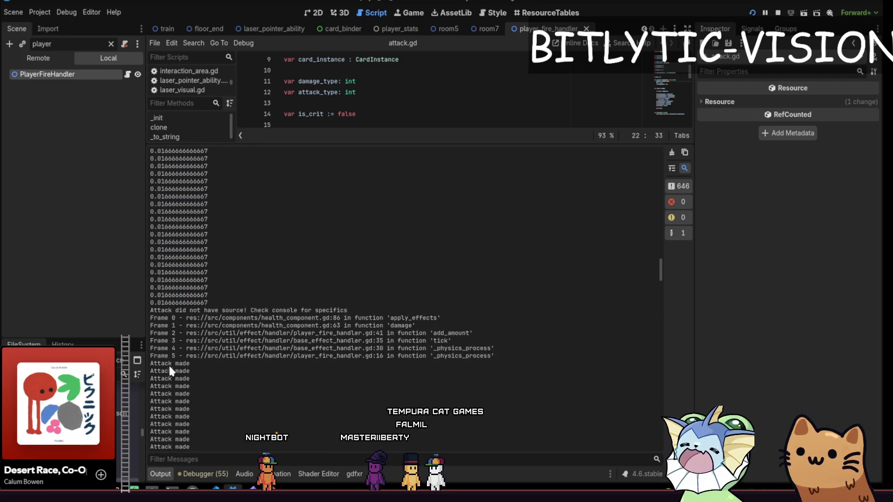
drag(150, 365, 191, 430)
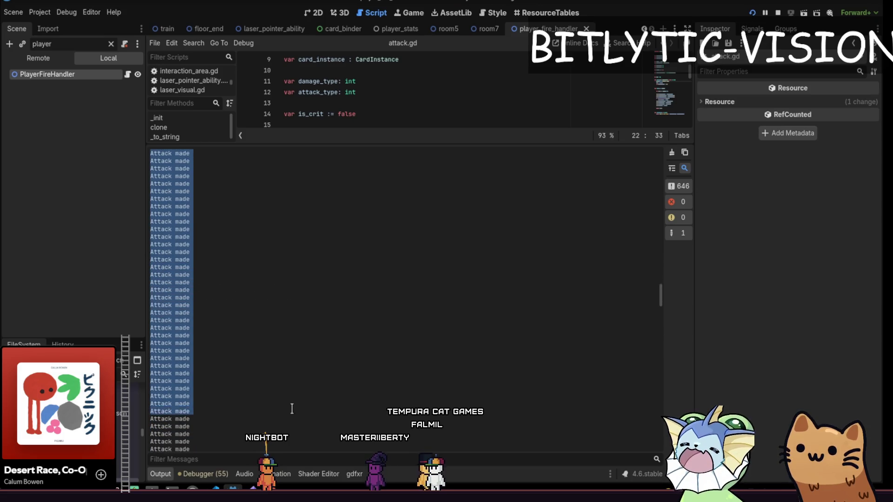
mouse_move(292, 411)
mouse_down()
mouse_move(186, 154)
mouse_move(190, 444)
mouse_move(245, 433)
mouse_up()
key(ctrl+c)
- Paste the lines into a new untitled VS Code file, then close Godot's output log
key(alt+Tab)
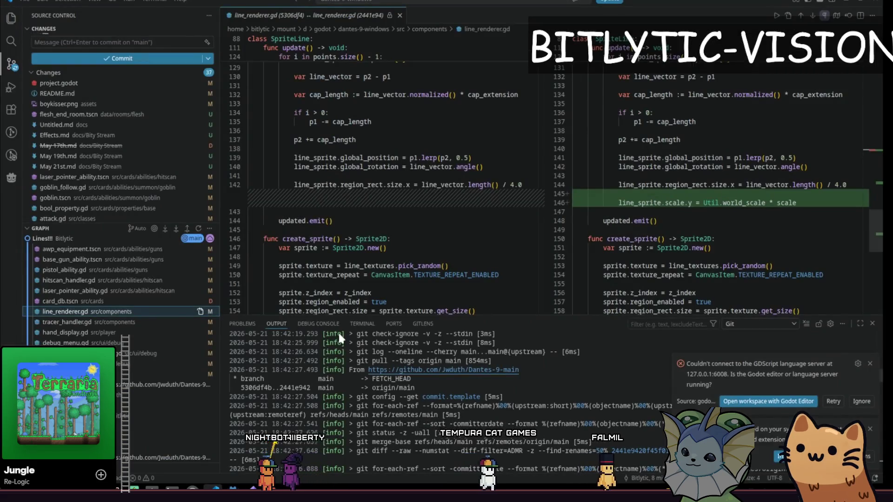
key(ctrl+n)
key(ctrl+v)
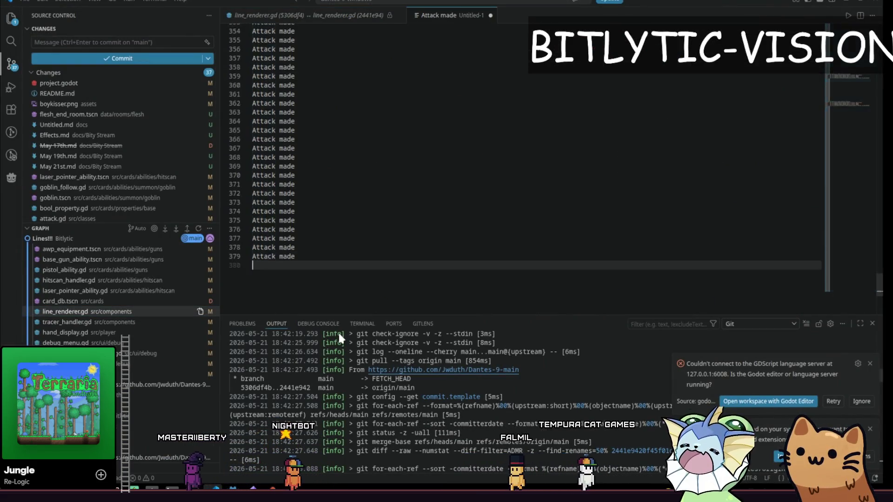
key(Page_Up)
key(alt+Tab)
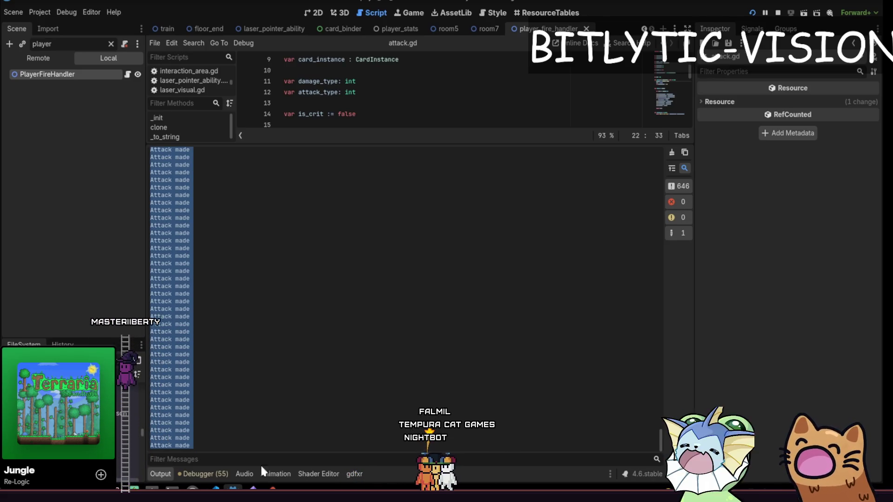
click(173, 472)
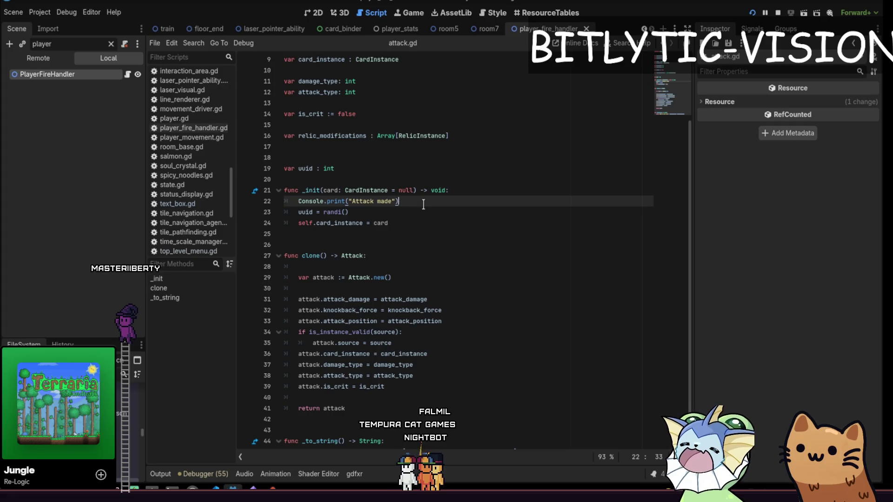
- Delete the Console.print("Attack made") line from _init and move to the script's top
key(shift+End)
key(BackSpace)
key(BackSpace)
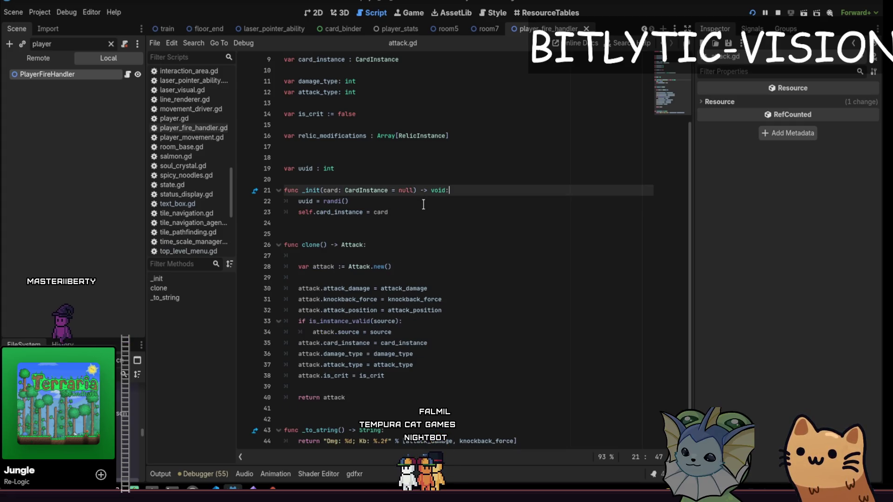
scroll(423, 205, up, 3)
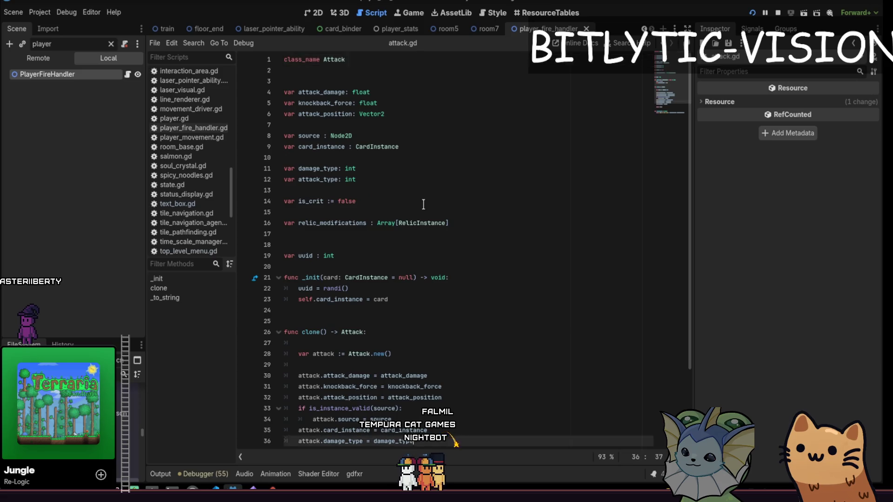
key(Page_Up)
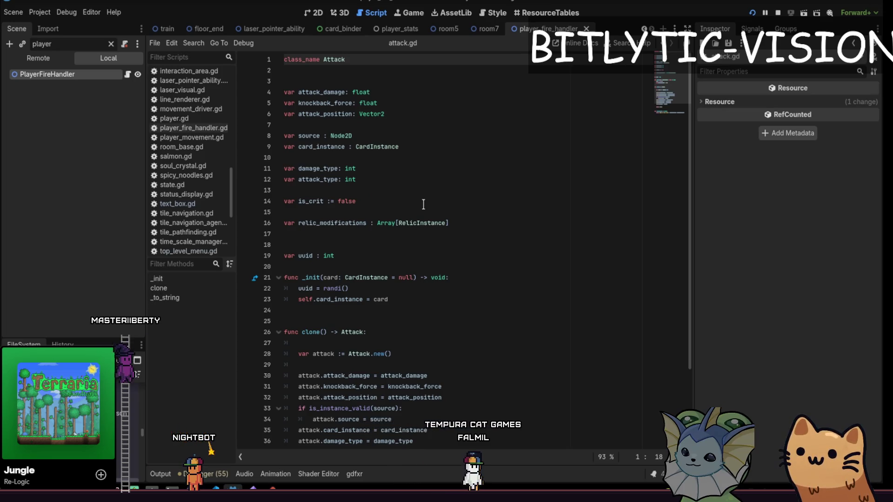
key(alt+Tab)
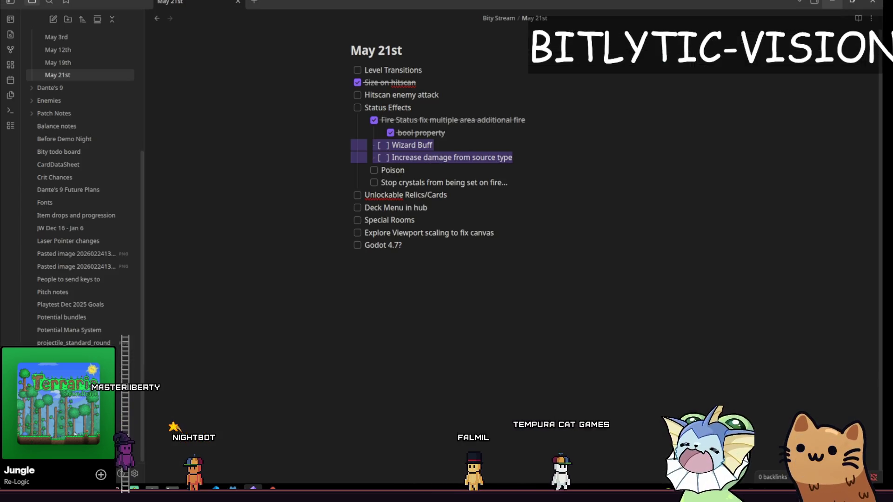
- Render the new to-do lines as checkboxes and search all notes for 'attack'
click(616, 181)
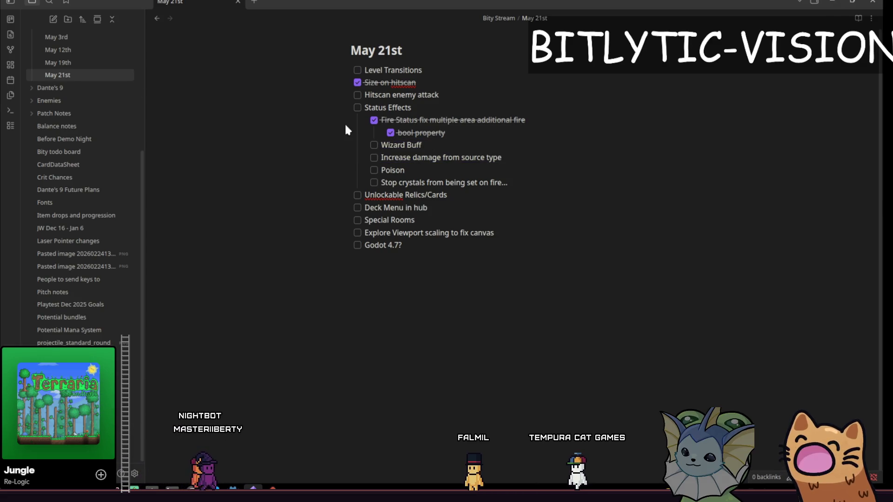
key(ctrl+shift+f)
text(attack)
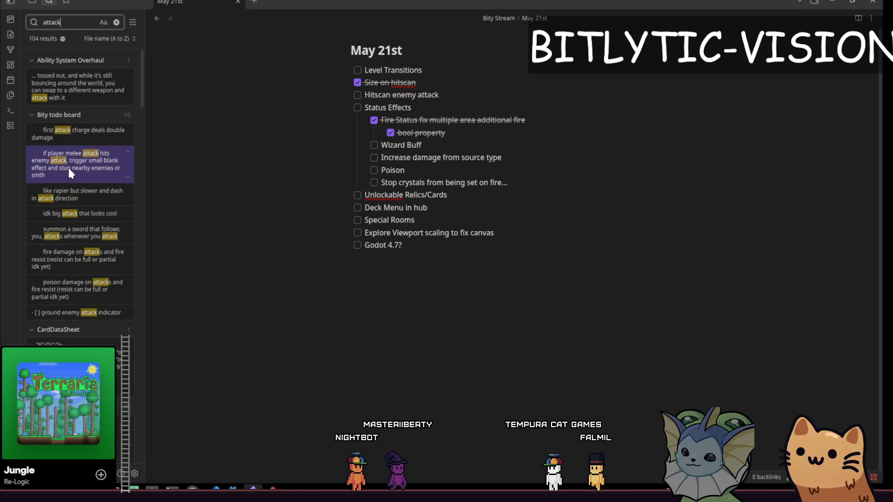
scroll(77, 186, down, 10)
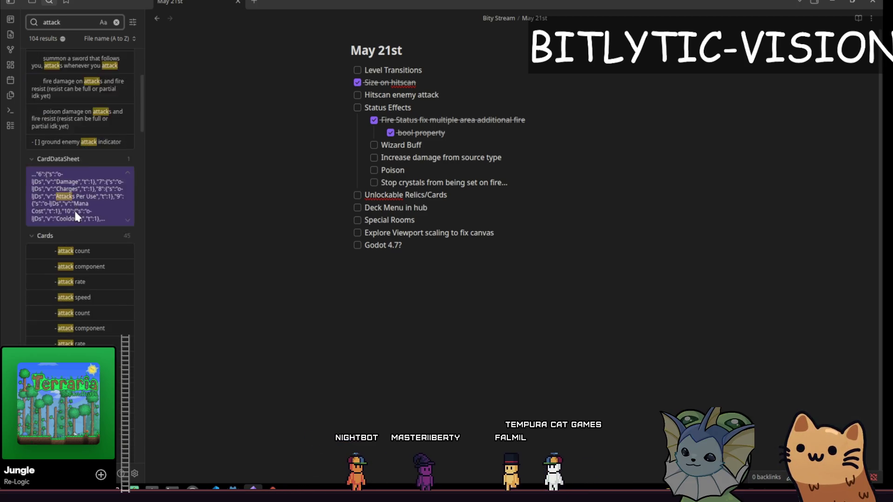
scroll(81, 188, down, 5)
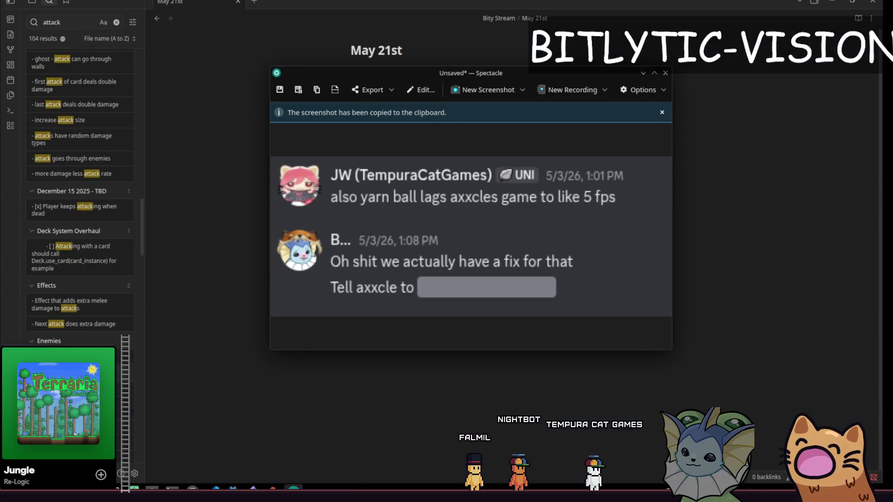
- Recapture the Discord chat region with the reply's final line fully visible, then close Spectacle
key(ctrl+n)
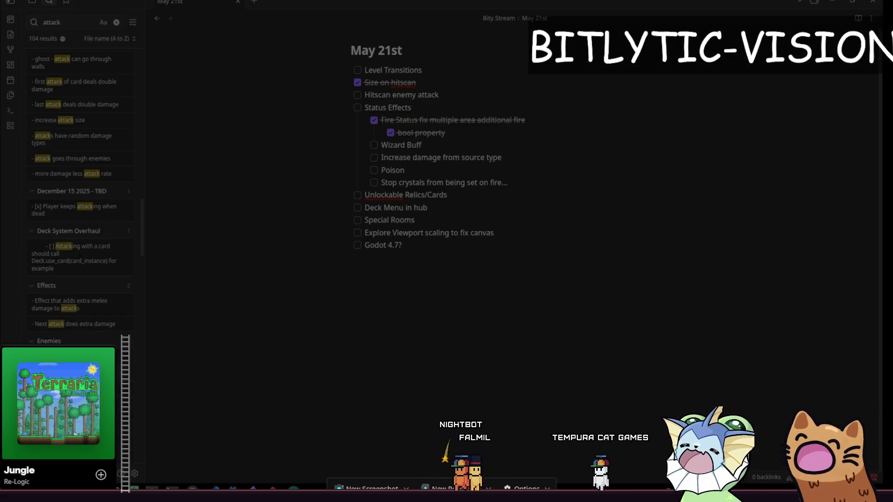
key(Return)
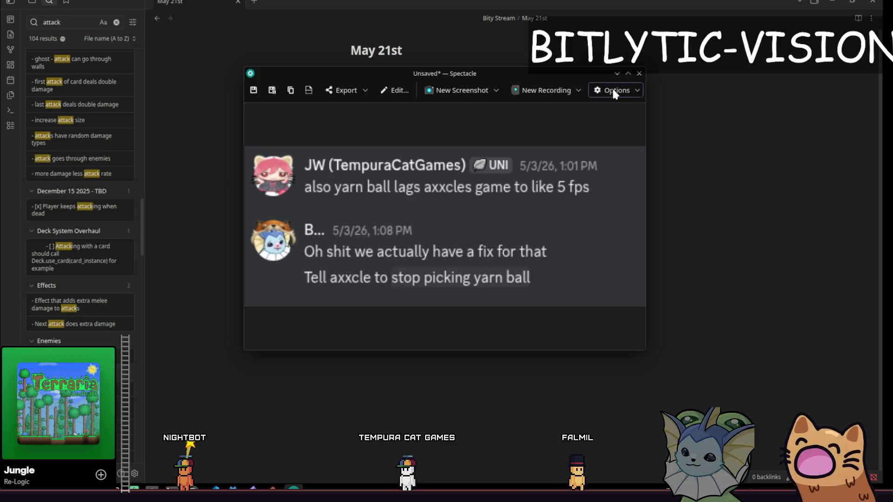
click(639, 73)
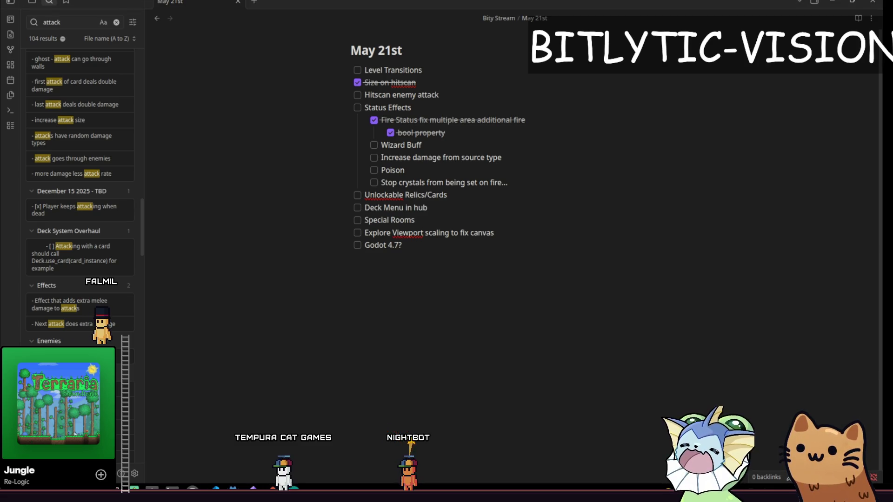
- Glance over the May 21st checklist in Obsidian, then return to on_hit's empty body in bell_spawn.gd
click(383, 158)
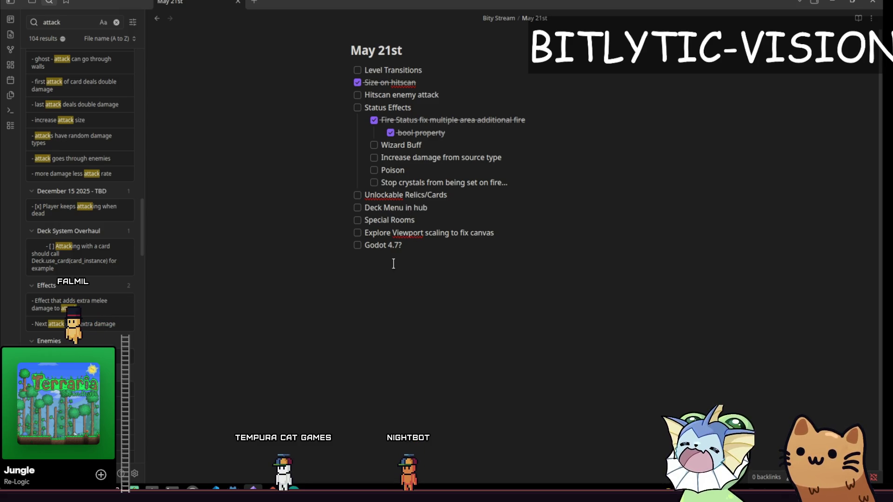
key(alt+Tab)
click(373, 197)
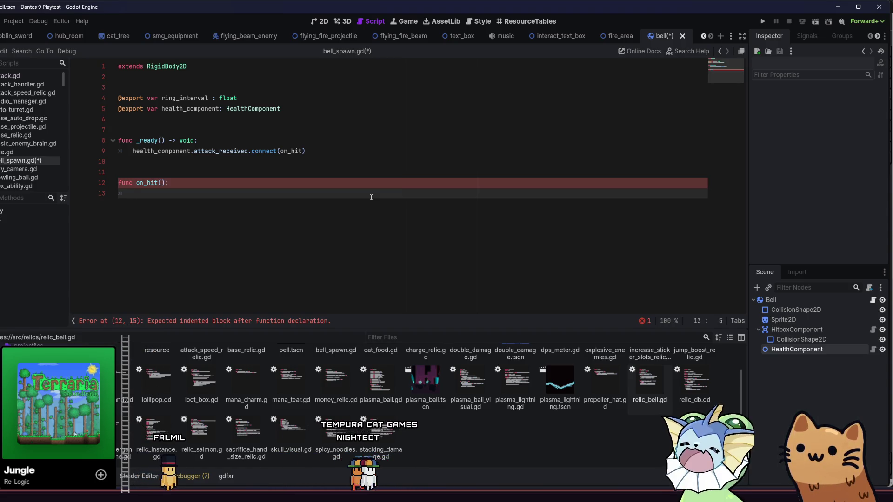
- Give on_hit a pass body and add a health_component.died.connect() line below the hit connection
text(pass)
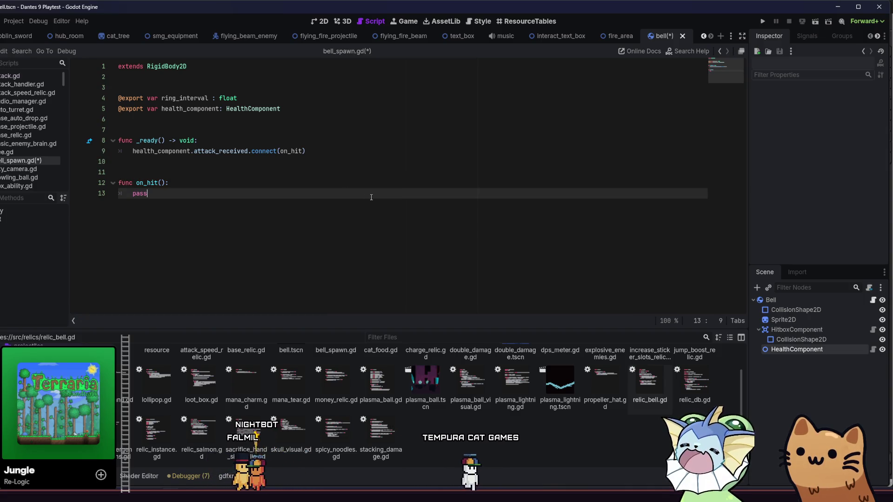
click(343, 153)
key(Return)
text(hea)
key(Return)
text(.k)
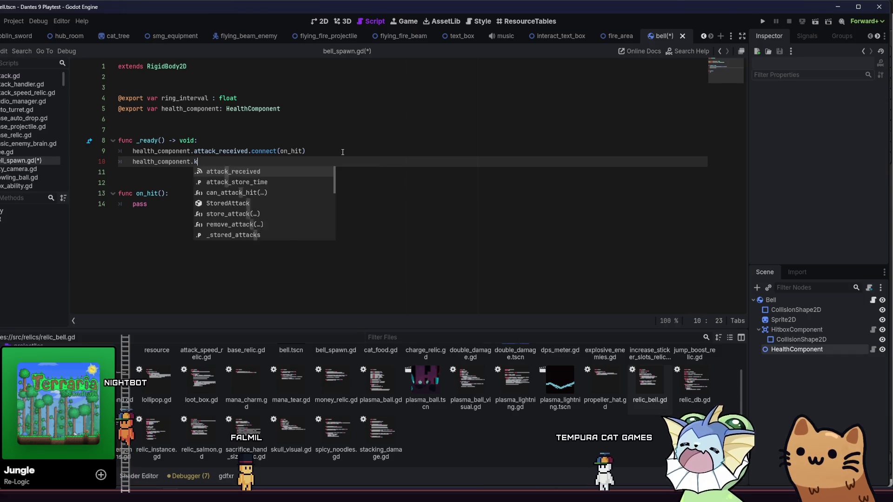
key(BackSpace)
text(died)
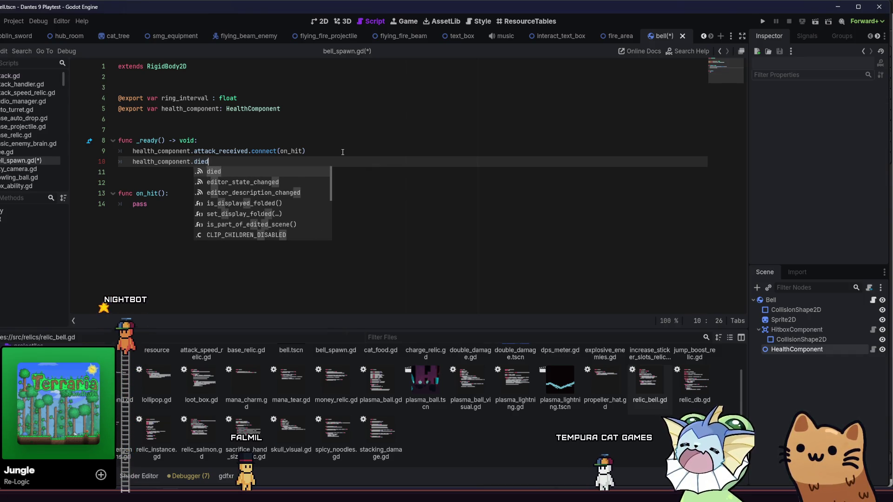
text(,)
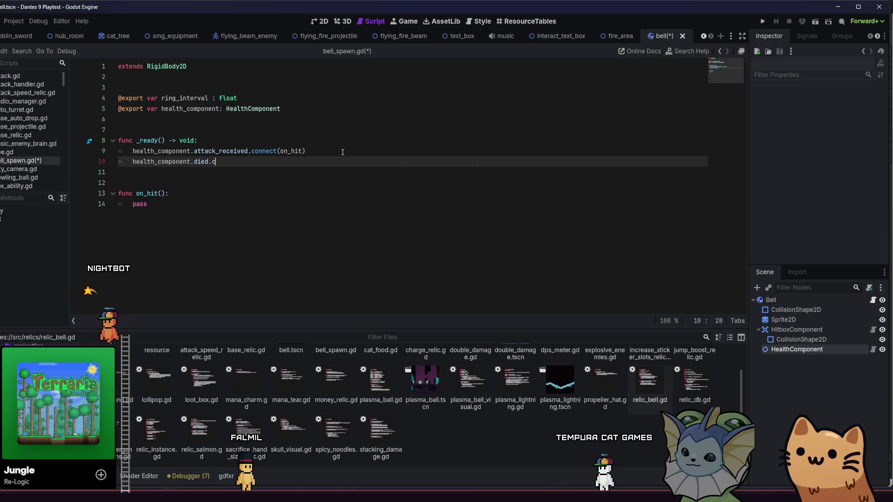
key(Return)
- Declare a new on_death() function below on_hit and pass on_death into died.connect()
click(281, 200)
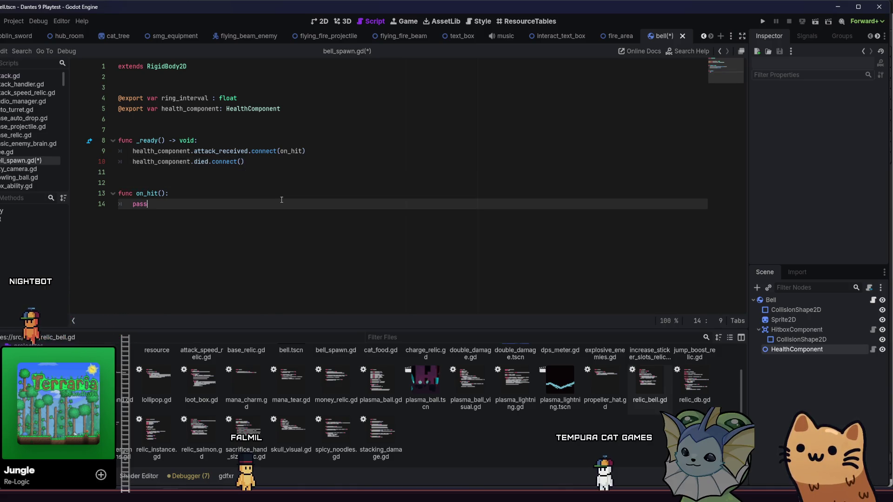
key(Return)
key(Return)
key(Return)
text(func on_death()
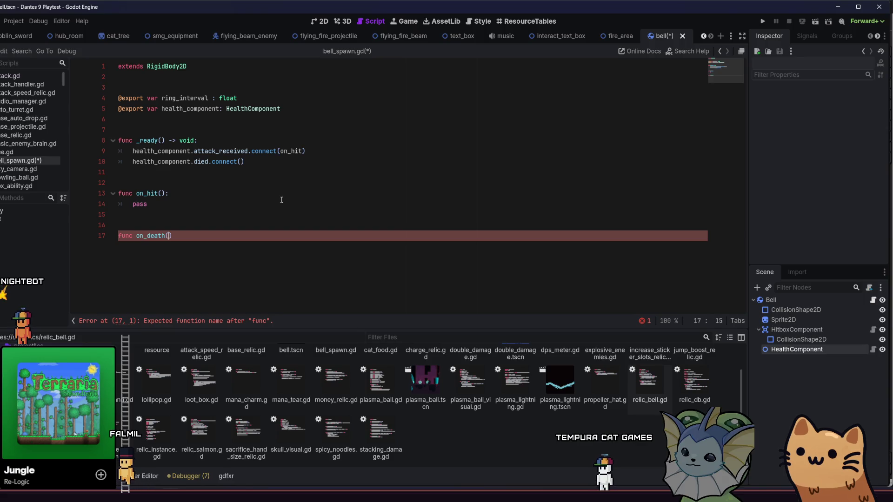
text(:)
key(Return)
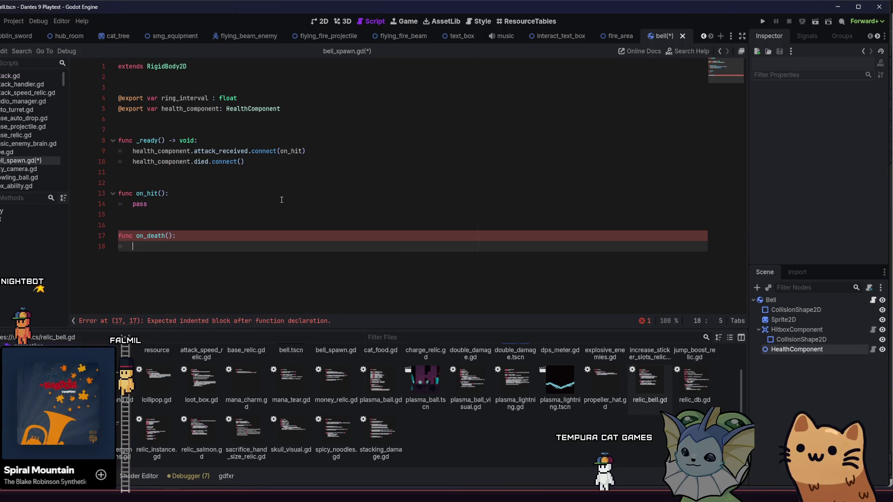
click(242, 162)
text(pass)
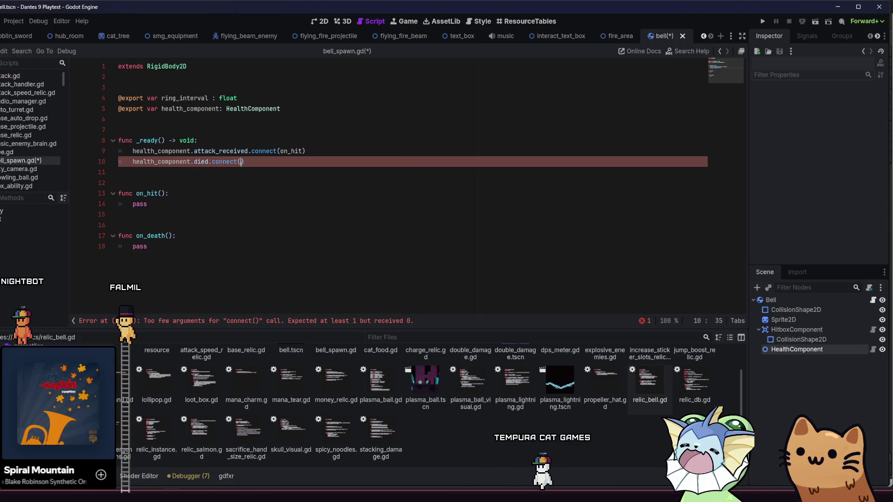
text(n)
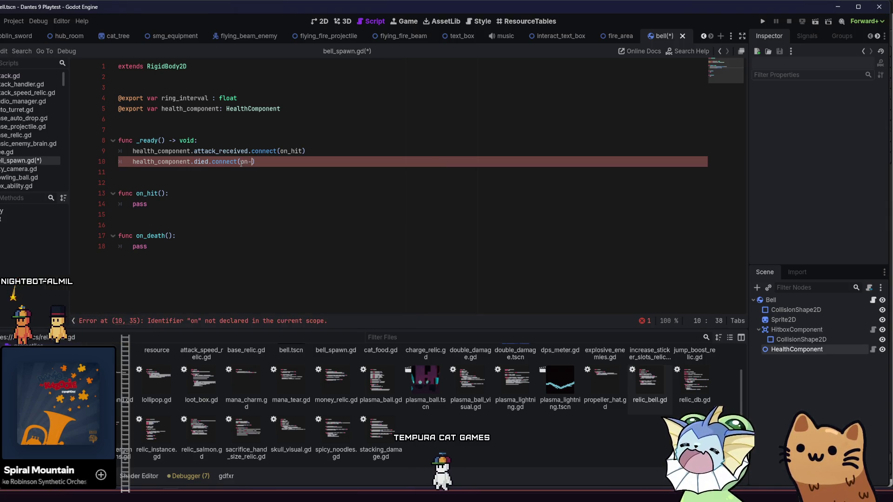
key(Return)
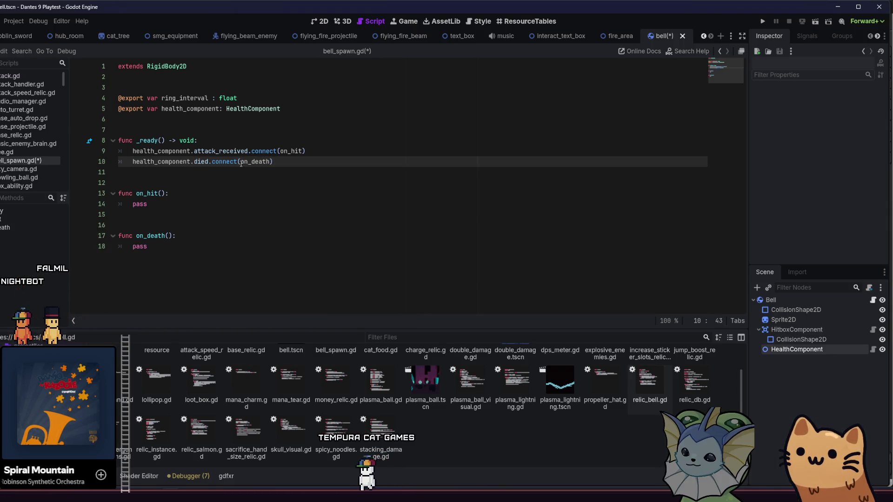
- Add an 'attack : Attack' parameter to on_hit and select its pass placeholder
mouse_move(202, 162)
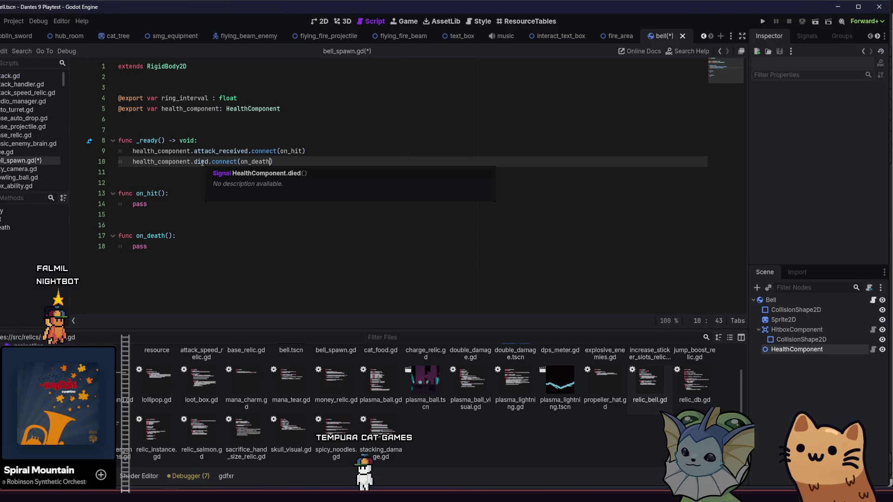
mouse_move(240, 151)
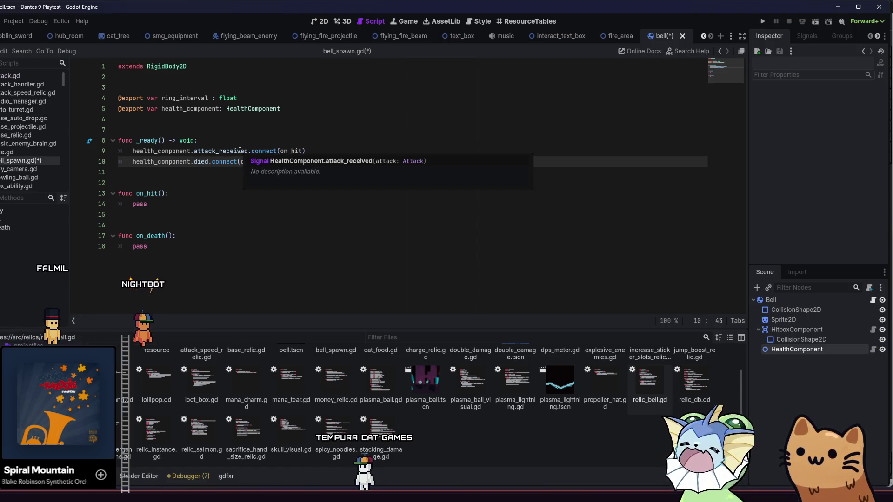
click(161, 193)
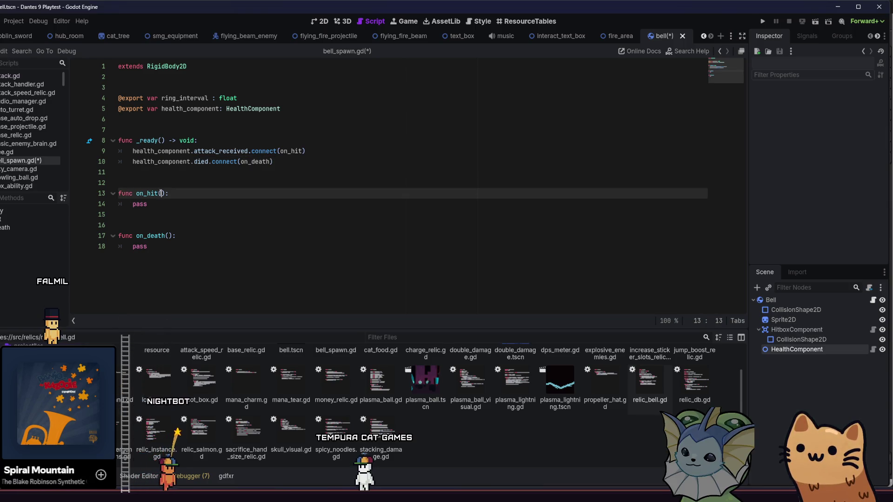
text(attack : At)
key(Return)
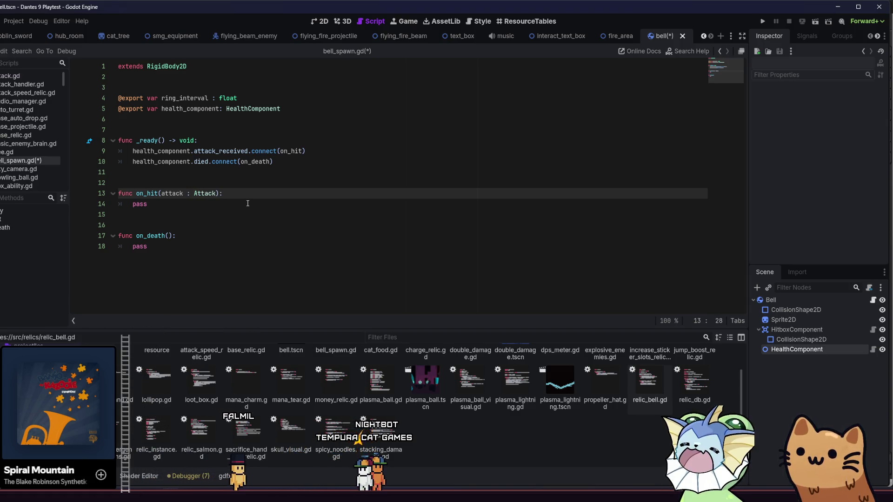
key(Down)
key(ctrl+shift+Left)
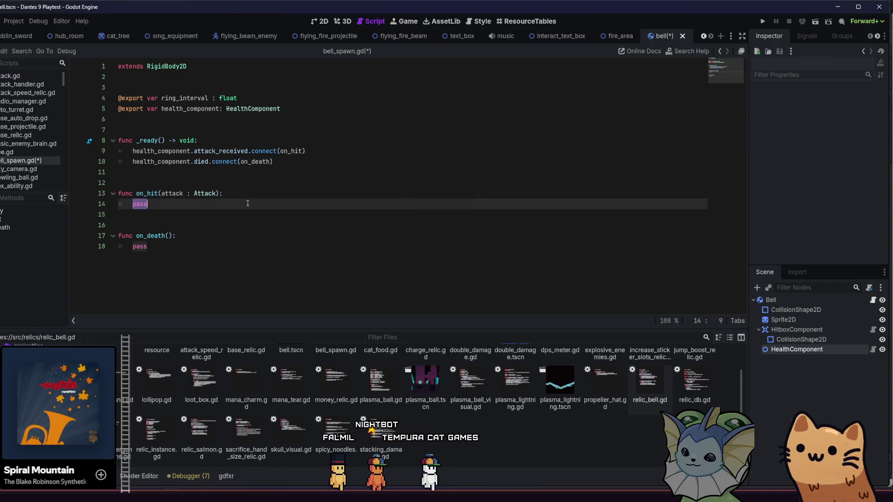
click(274, 175)
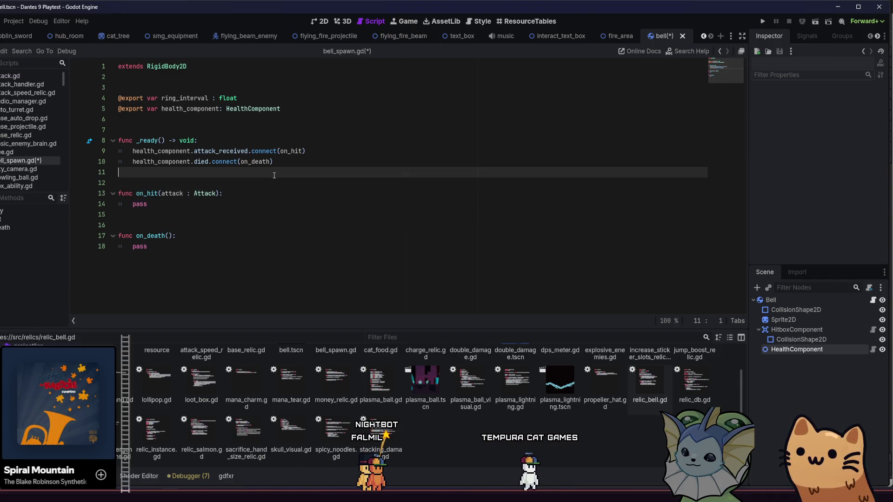
- Insert a _physics_process(delta) function stub below _ready via autocomplete
key(Return)
key(Return)
key(Return)
key(Up)
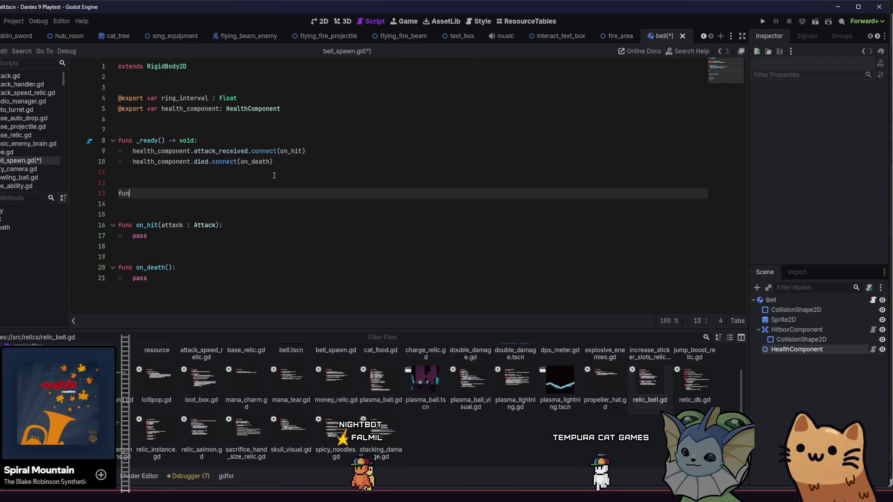
key(BackSpace)
text(h)
key(Return)
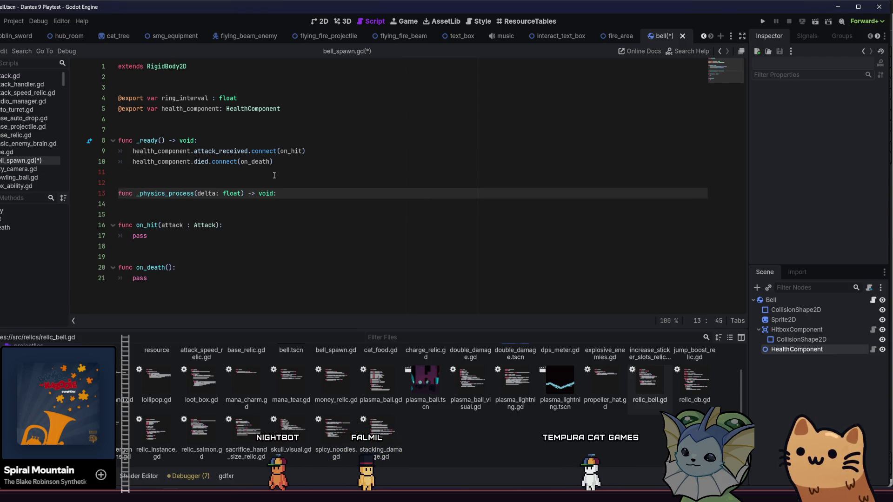
key(Return)
- Declare 'var can_ring : bool = true' and 'var current_time := 0.0' below the exports
click(244, 122)
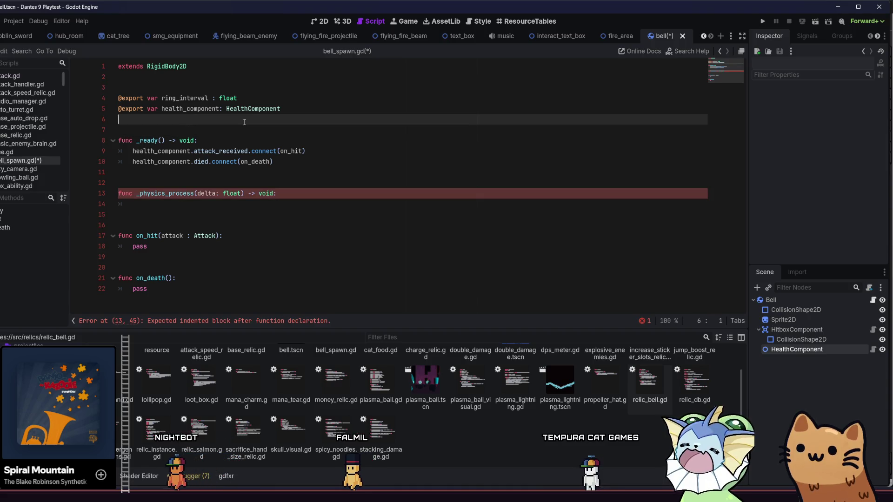
key(Return)
text(var can_ring()
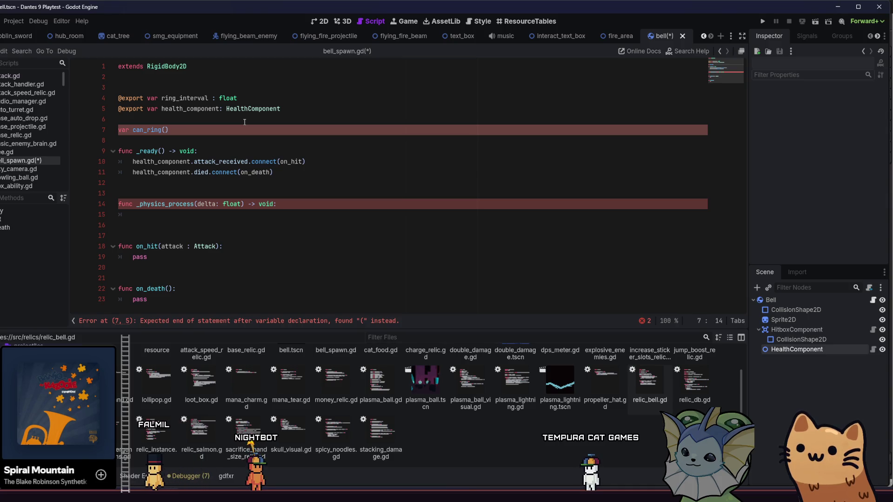
key(BackSpace)
text(: bool)
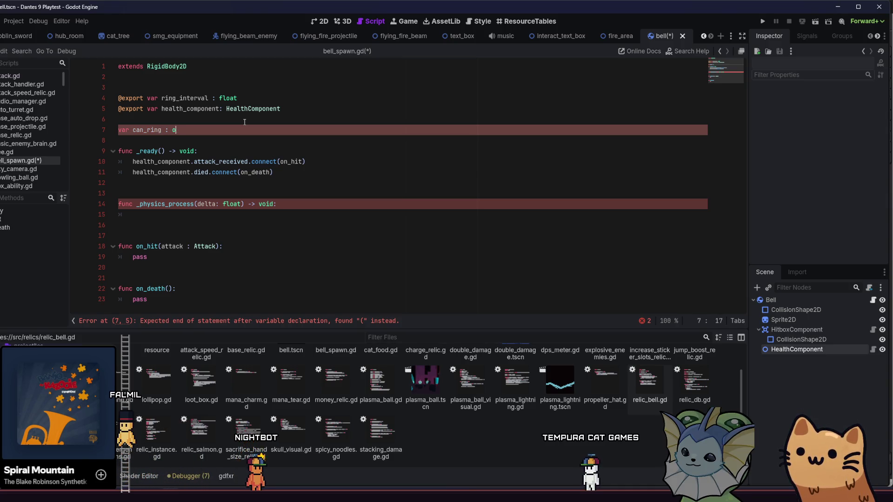
text( = true)
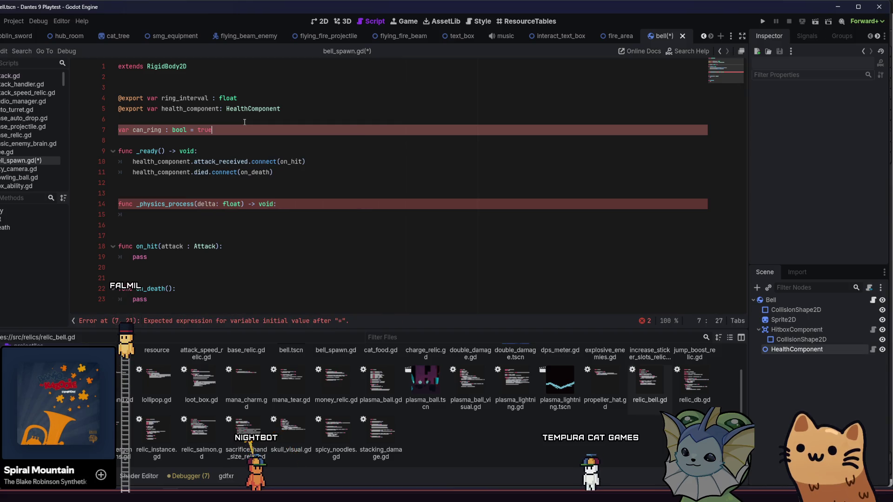
click(267, 144)
key(Return)
key(Up)
text(var cu)
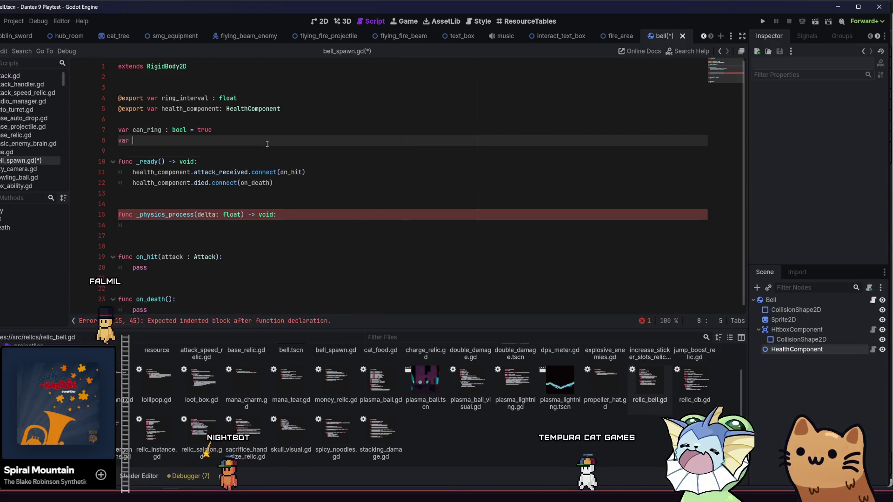
text(rrent_time :)
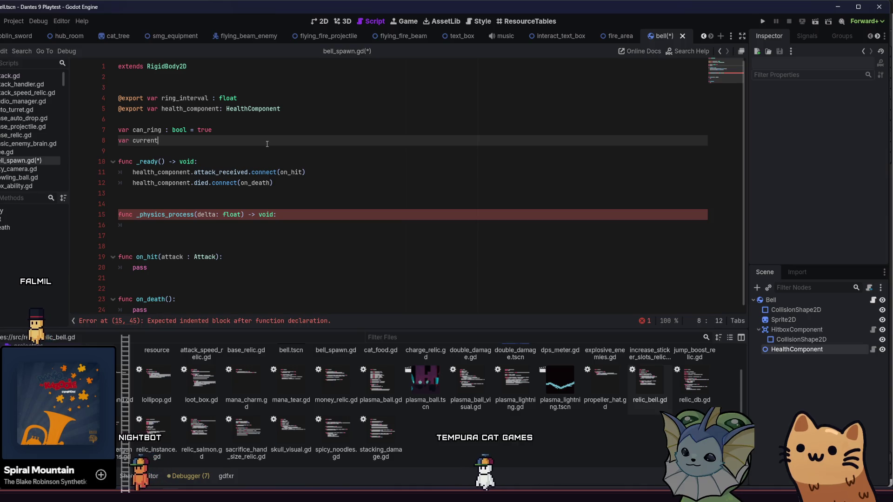
text( float)
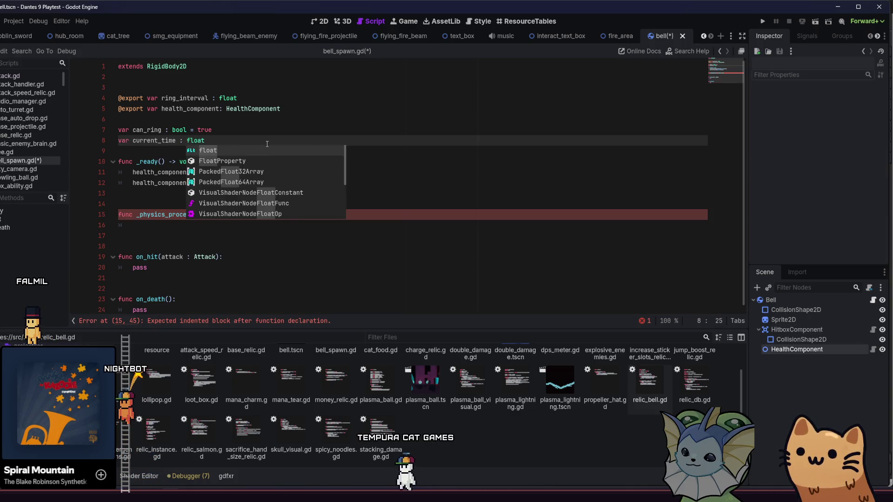
key(BackSpace)
key(BackSpace)
key(BackSpace)
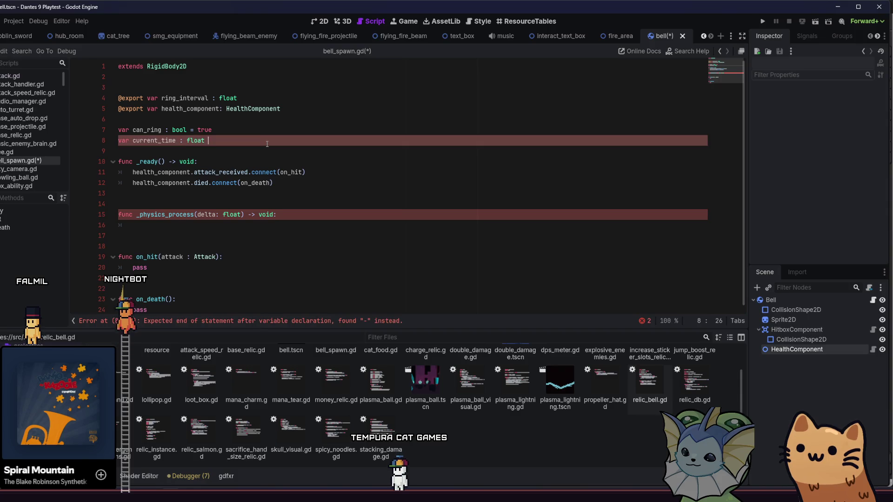
key(BackSpace)
text(= 0)
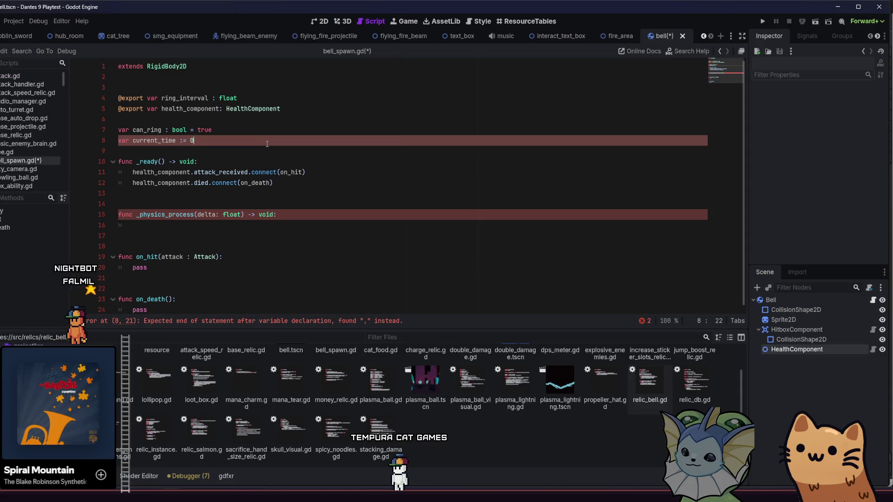
text(.0)
- Begin the _physics_process body with an 'if can_ring:' check and a current_time statement
click(263, 213)
click(260, 224)
text(if can_ring:)
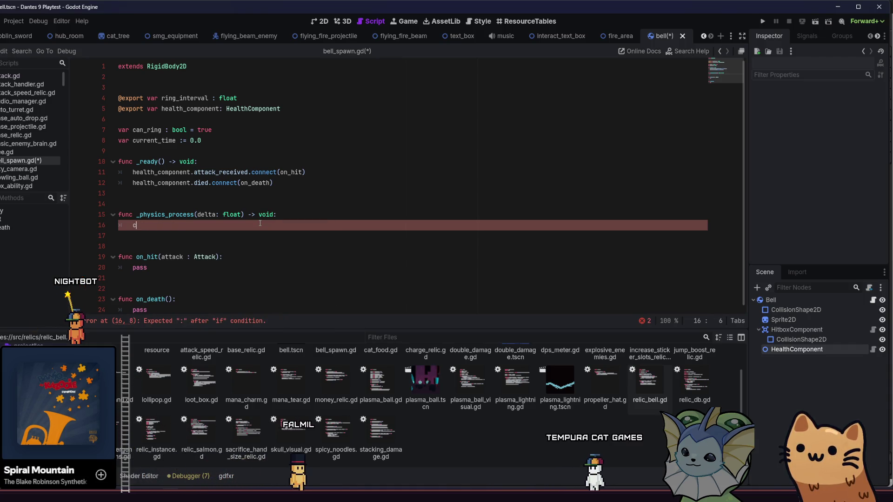
key(Return)
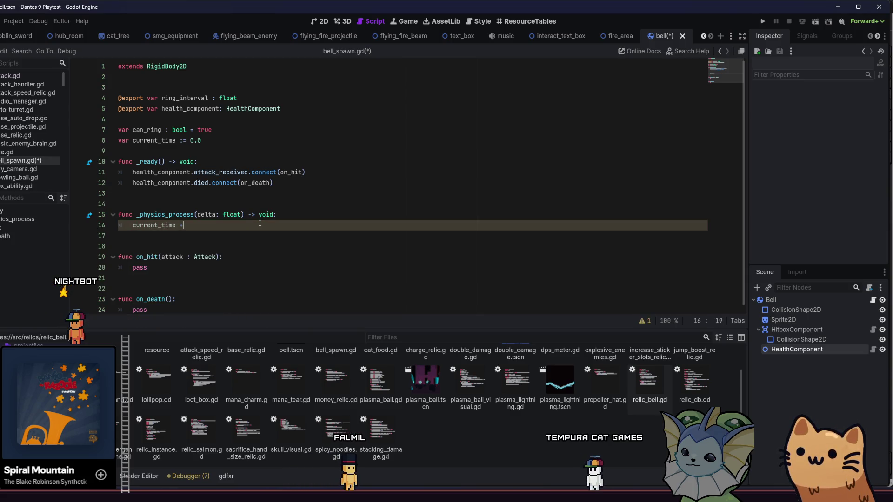
- Make the check 'if !can_ring:' adding 'current_time += delta', and undo the unfinished condition line
text(= delta)
key(Return)
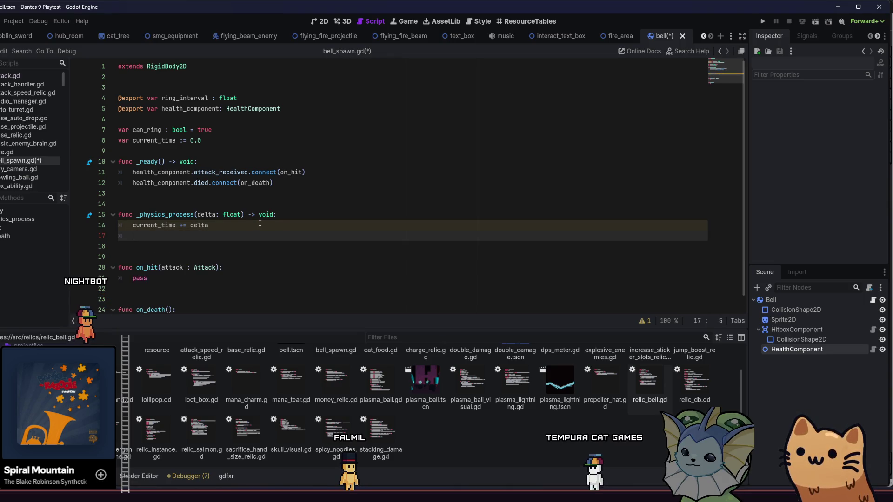
text(c)
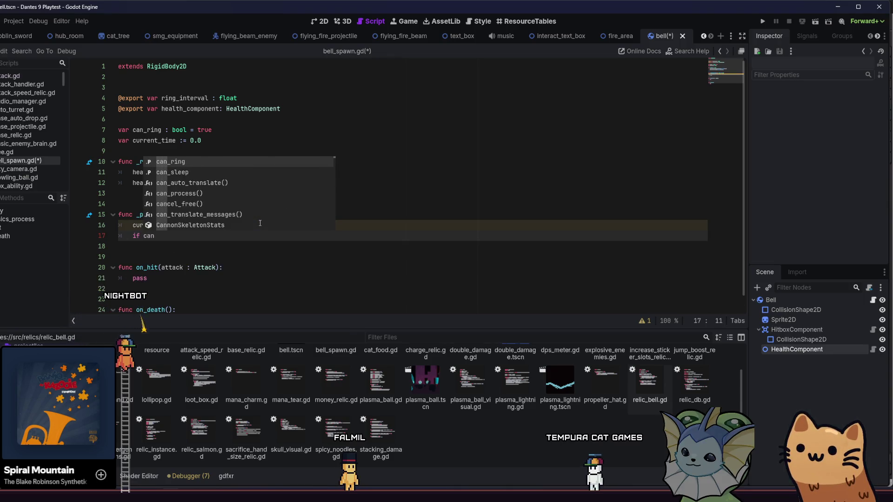
text(ur)
key(Return)
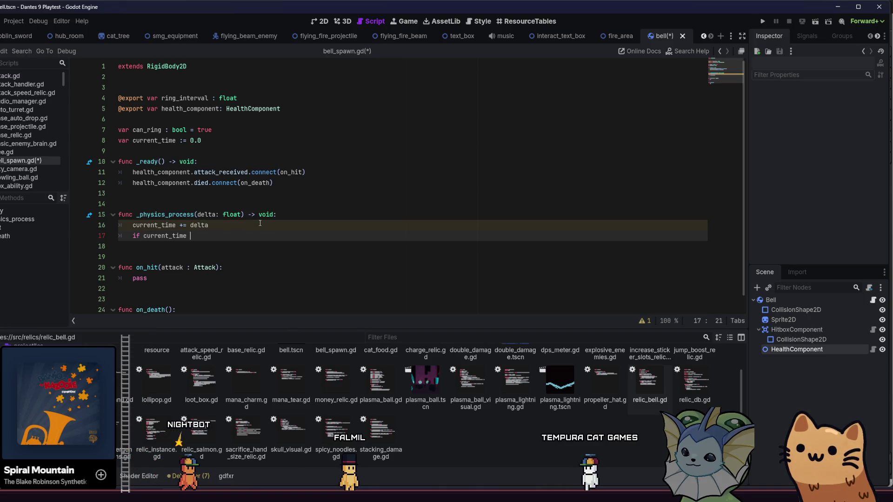
text(>)
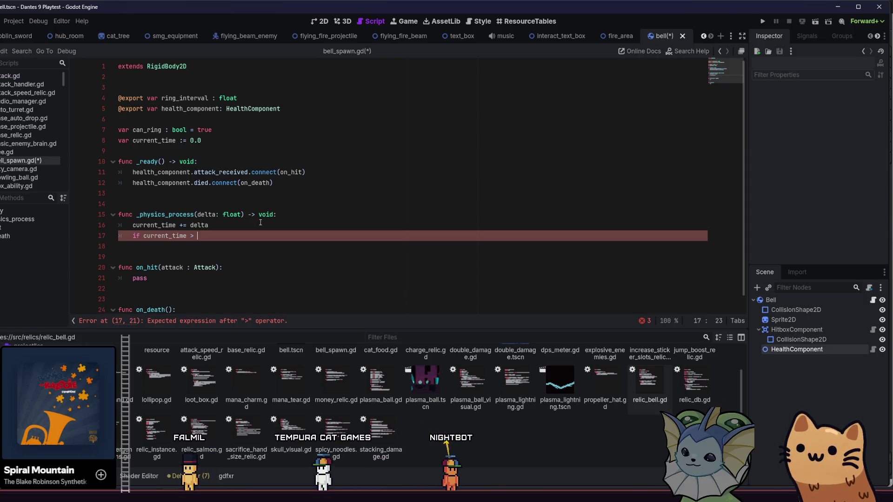
click(298, 214)
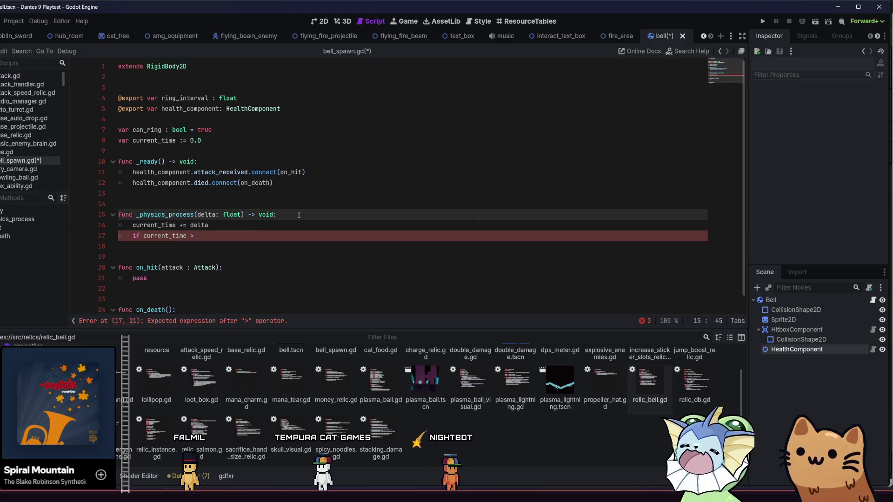
key(Return)
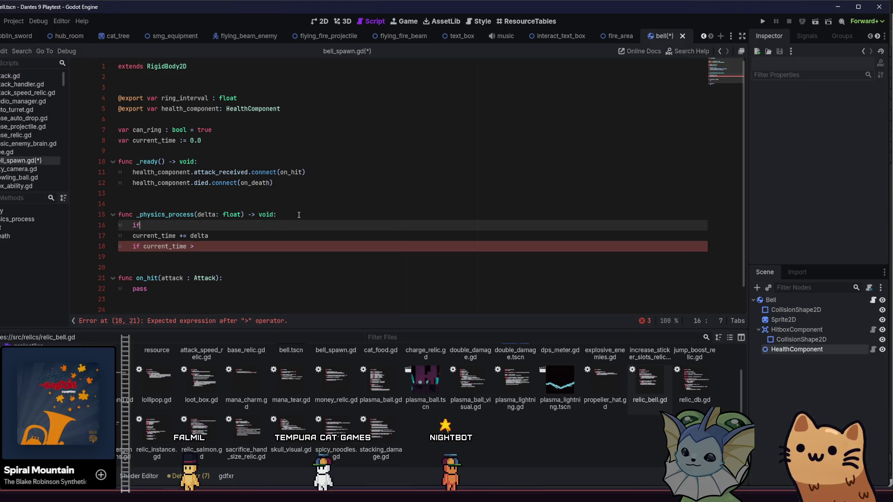
text(n_ring:)
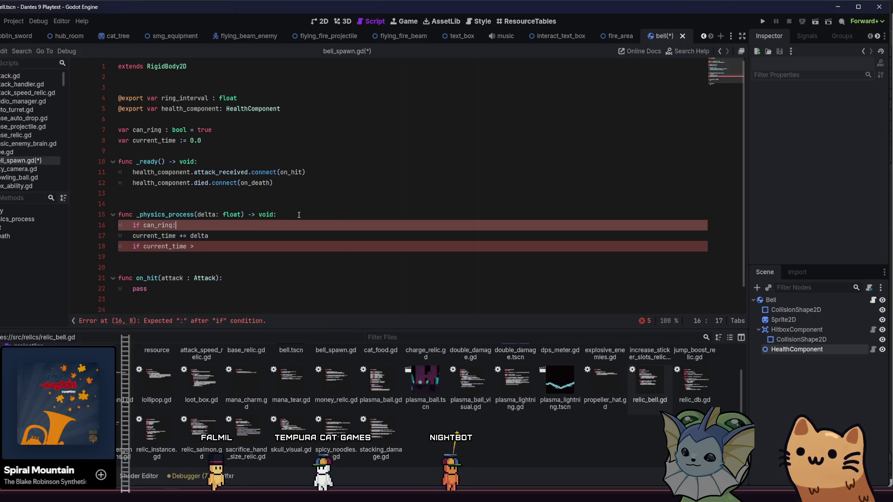
drag(197, 246, 133, 246)
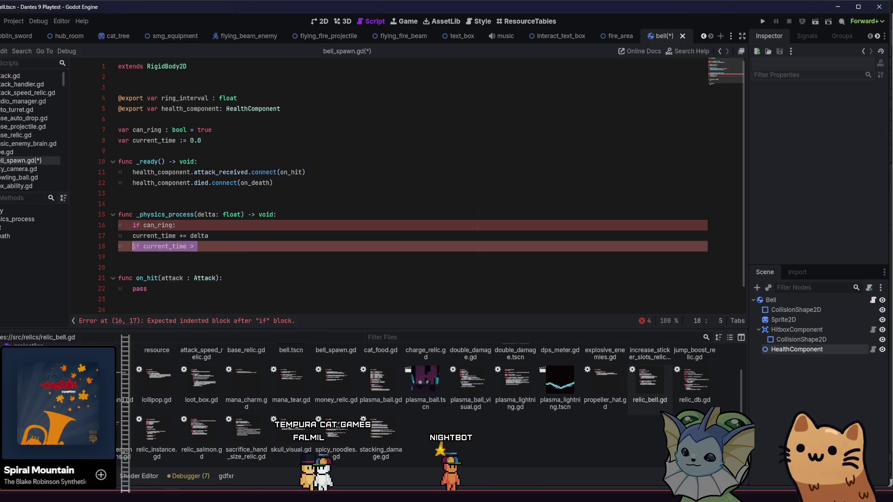
key(ctrl+z)
key(ctrl+z)
key(ctrl+z)
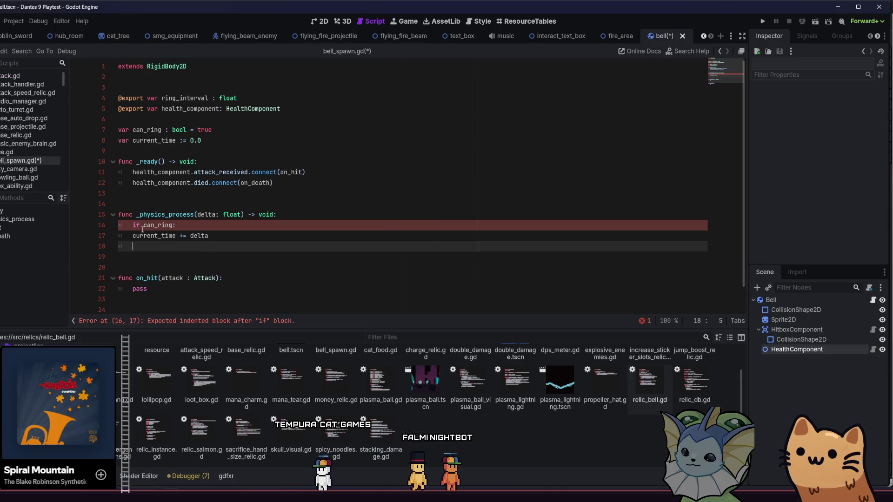
key(Up)
key(End)
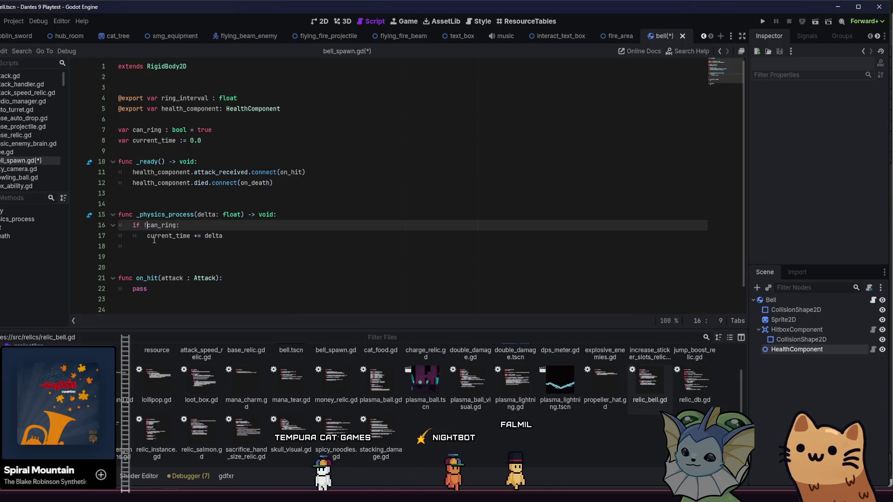
- Add an 'elif current_time > ring_interval:' branch that sets can_ring = true
click(154, 239)
click(192, 246)
text(elif cu)
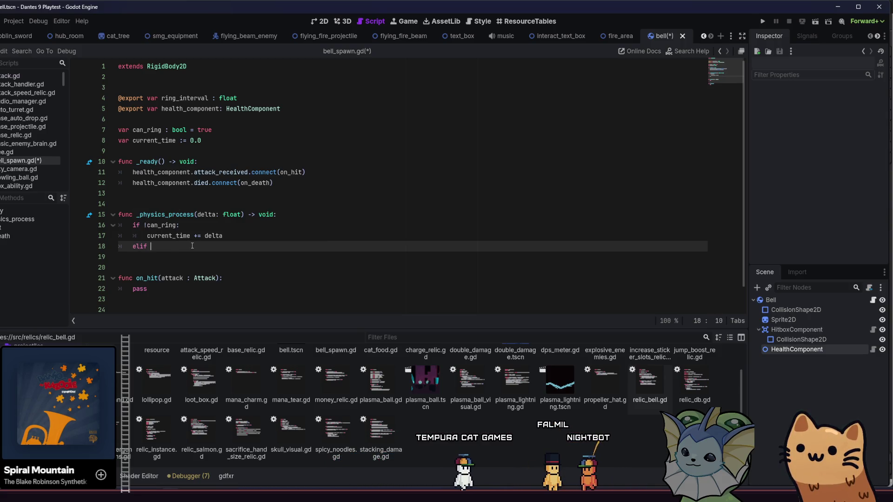
text(rrent_time > )
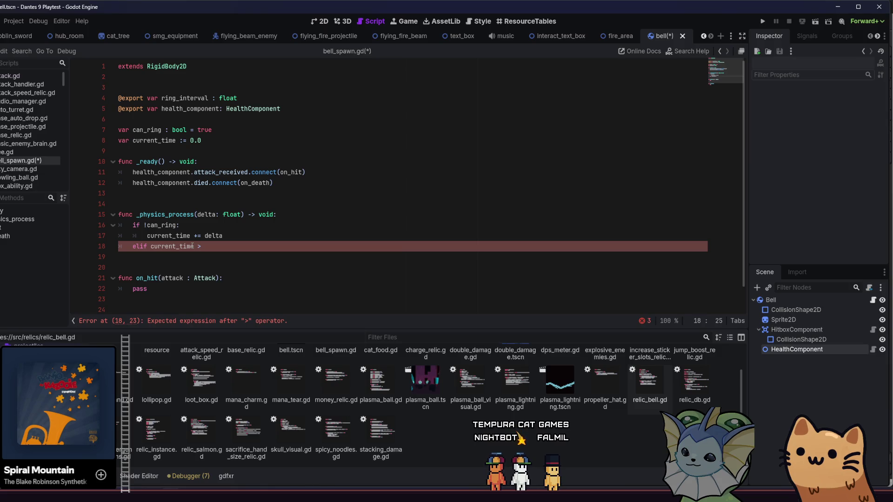
text(ring_interval)
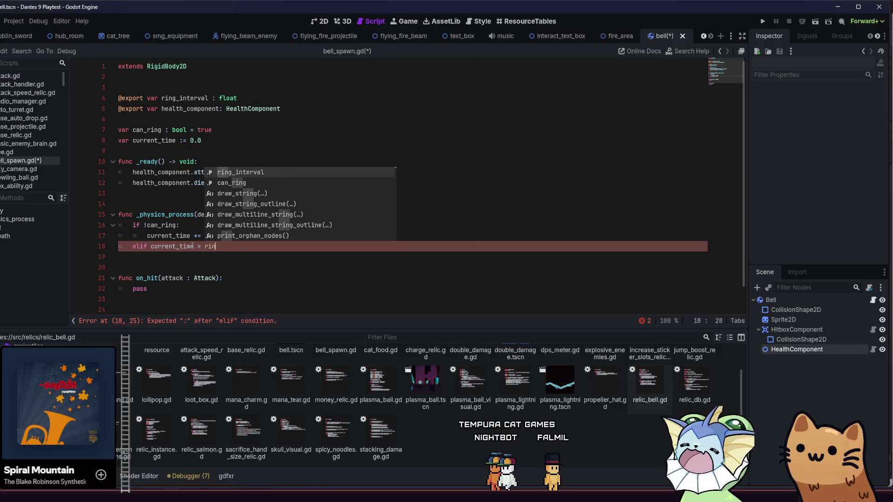
text(:)
key(Return)
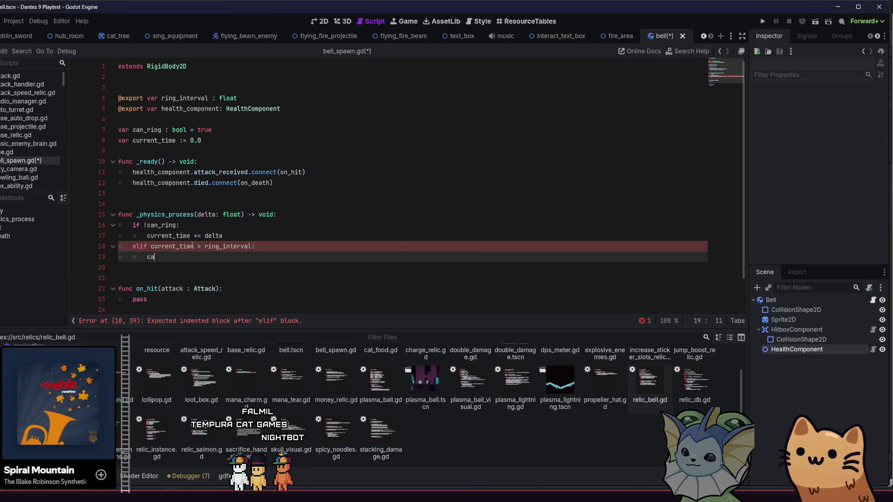
text(n_ring = true)
click(273, 248)
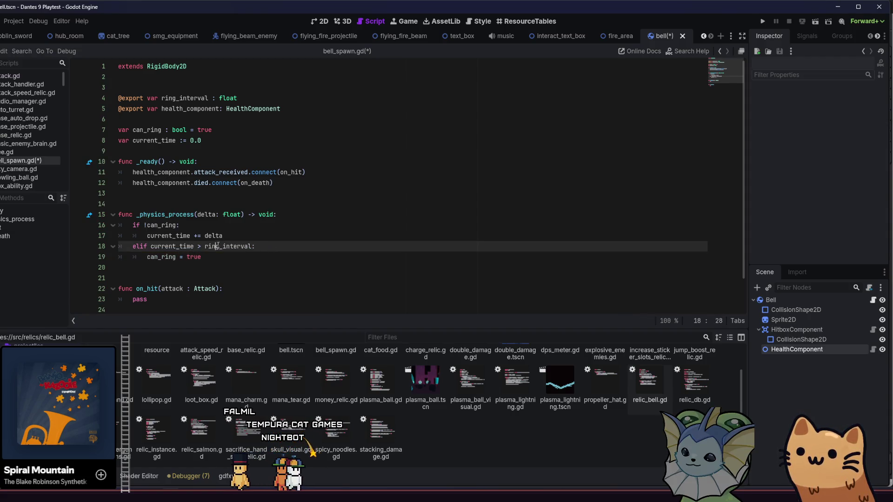
key(Down)
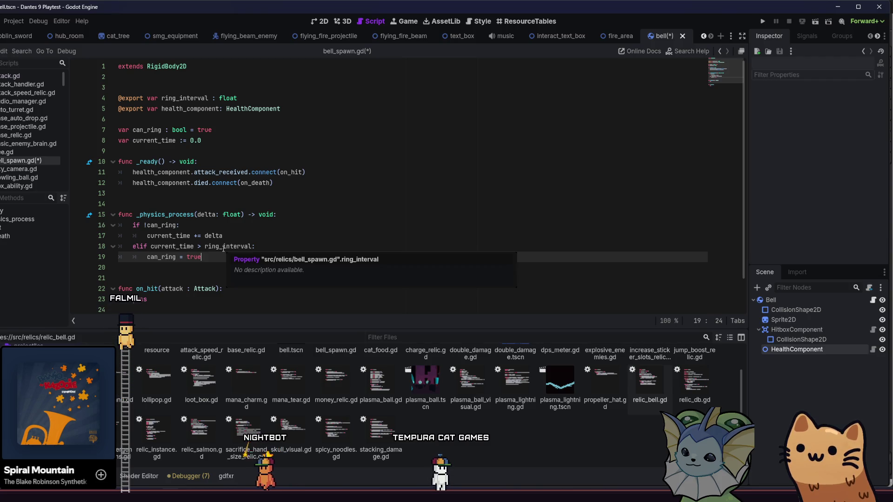
click(222, 248)
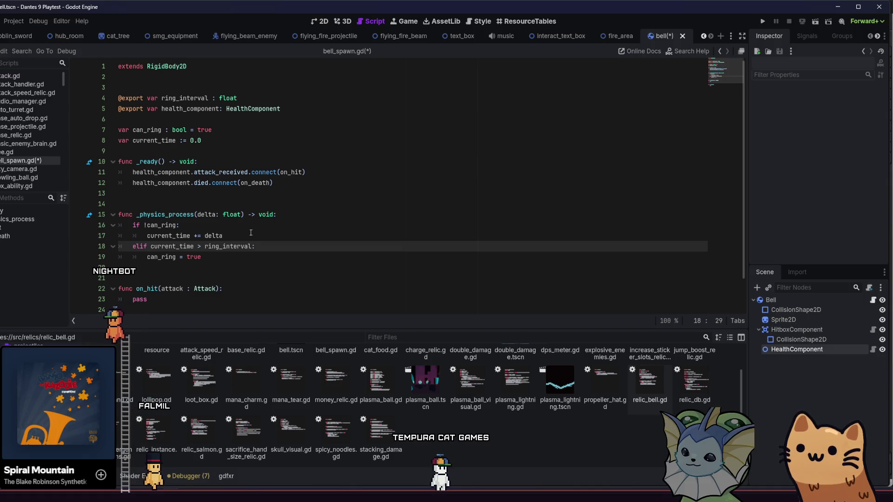
click(223, 261)
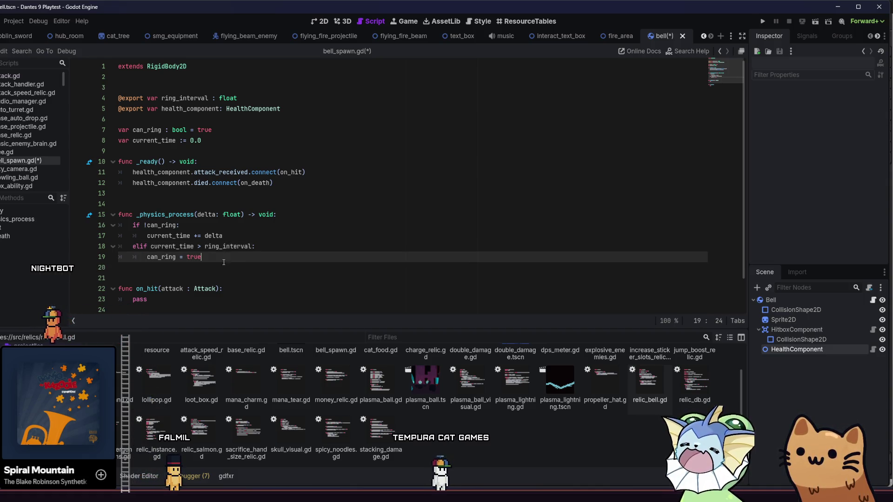
- Reset current_time to 0.0 inside the elif branch
key(Return)
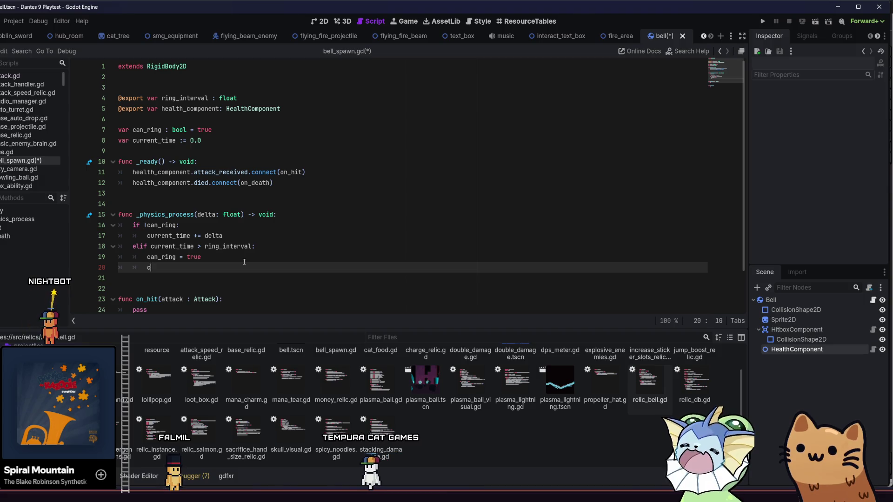
text(u)
key(Return)
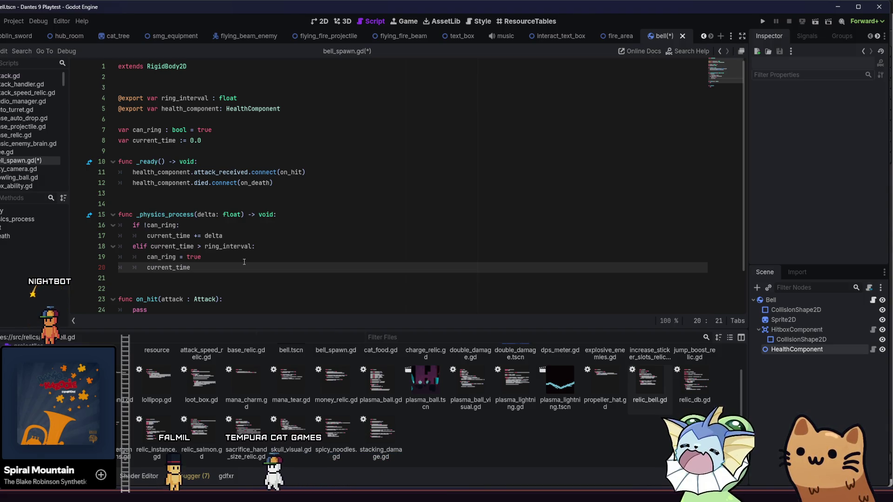
text(= )
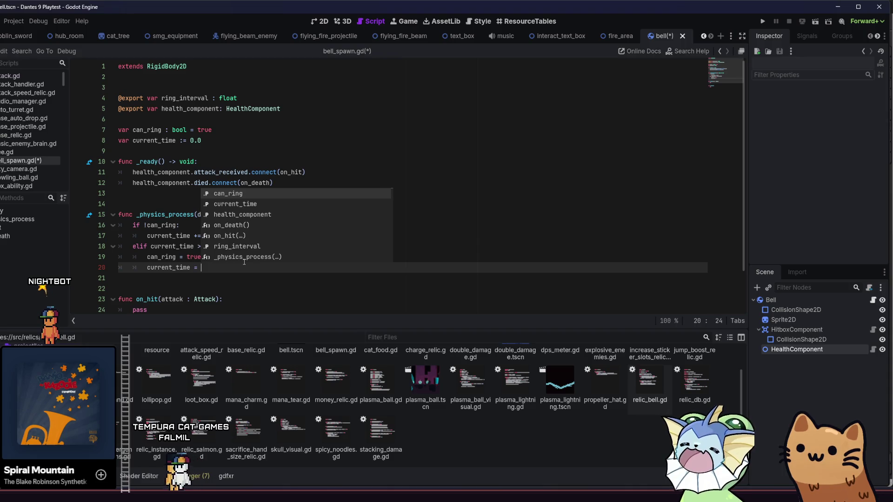
text(0.0)
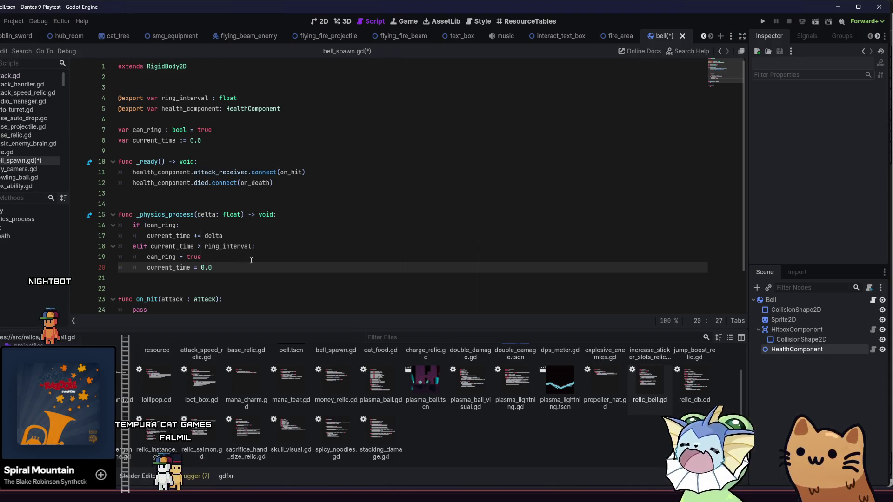
- Add an 'if can_ring' check in on_hit and a new 'func ring(): pass' stub below
scroll(258, 260, down, 2)
click(238, 264)
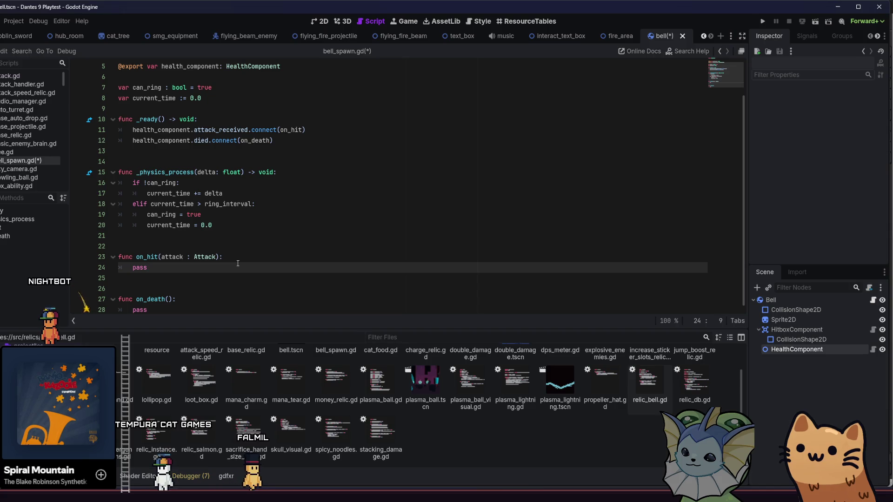
text(if can_ring)
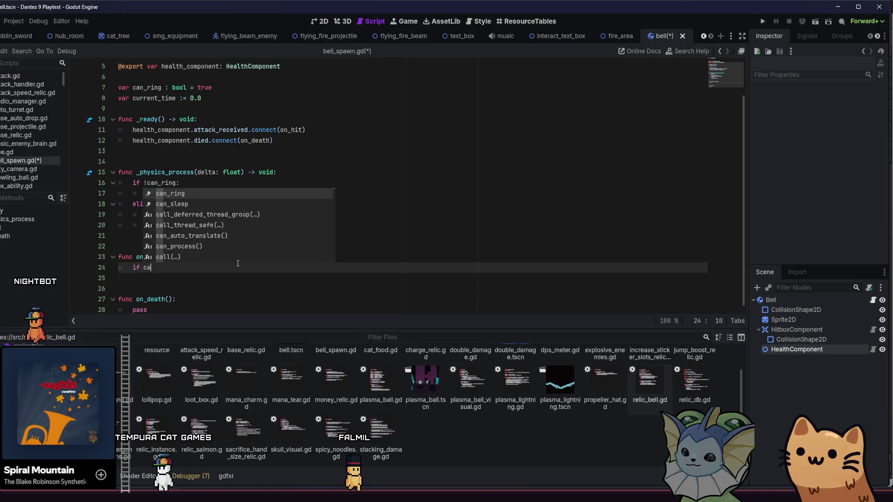
key(Return)
key(Return)
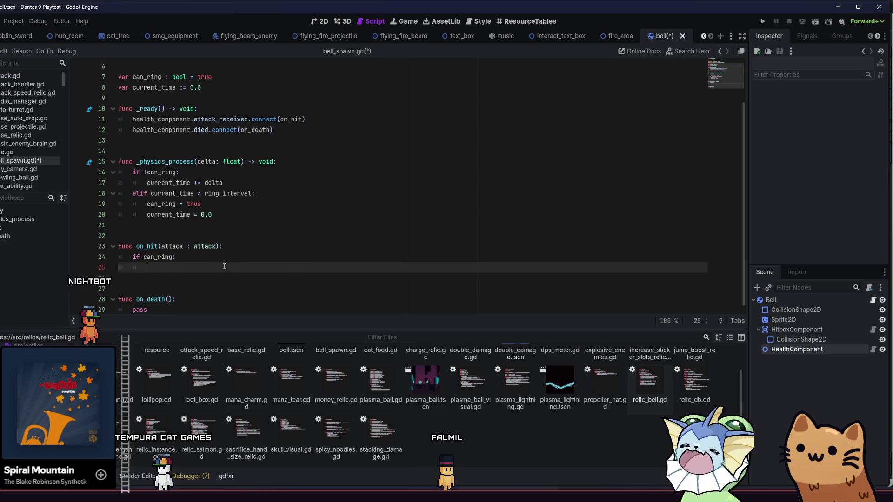
key(Return)
key(Return)
text(func _re)
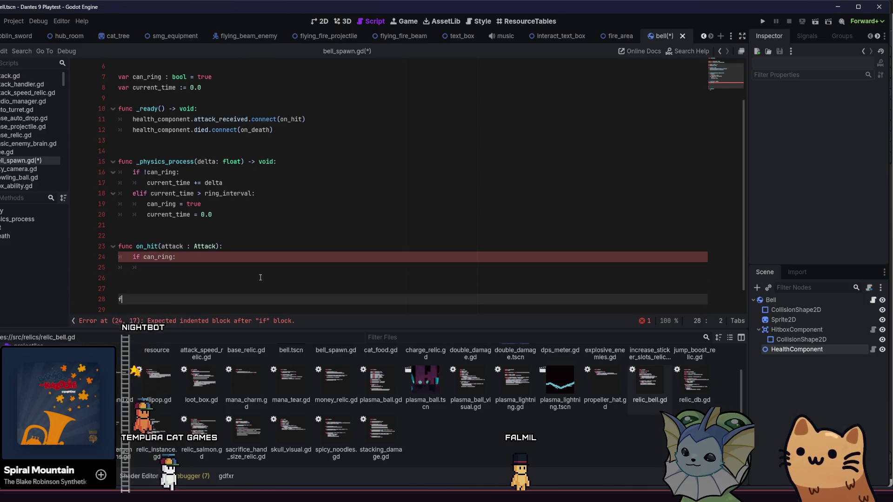
key(BackSpace)
key(BackSpace)
key(BackSpace)
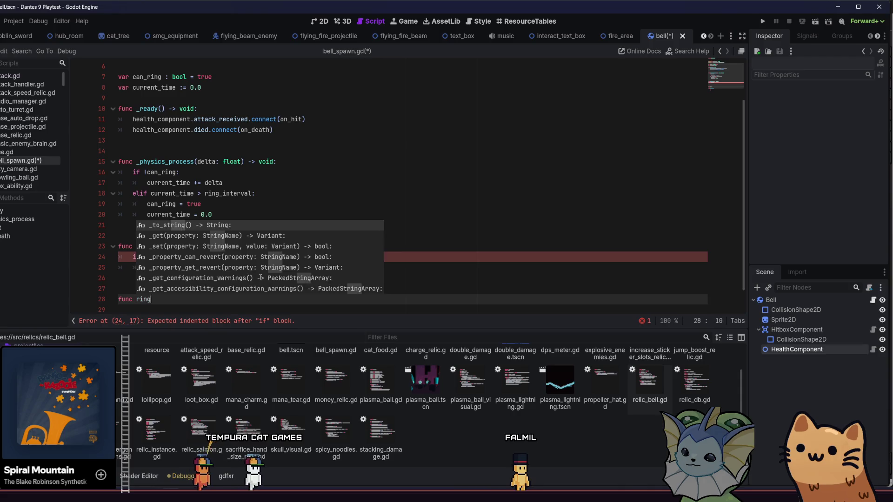
text(ring())
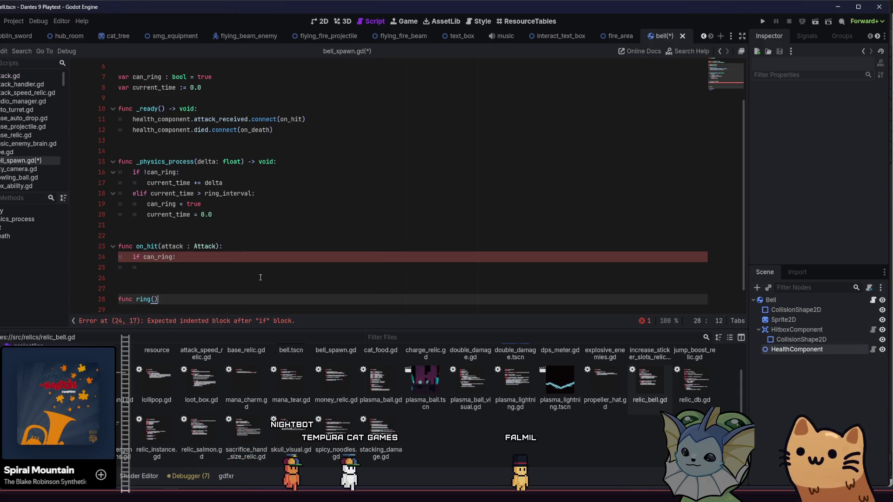
text(:)
key(Return)
text(pass)
- Inside the if can_ring block, call ring() and set can_ring = false
click(274, 263)
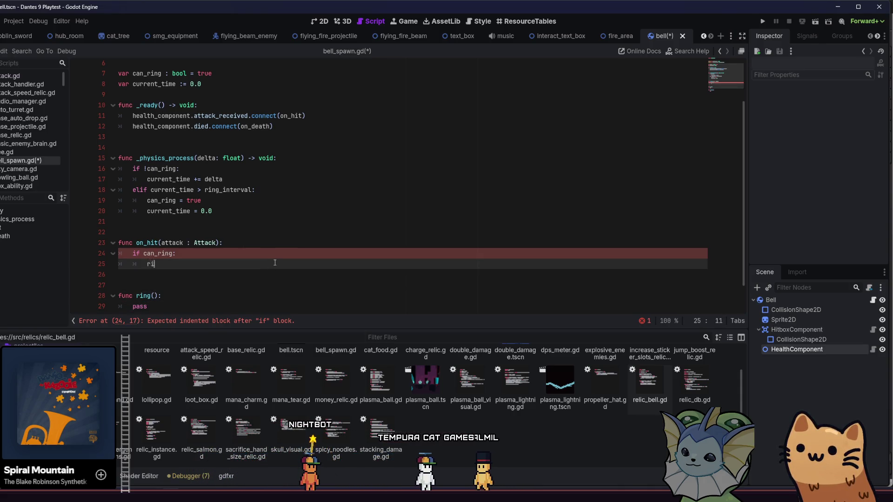
text(ring)
key(Return)
key(Return)
text(can)
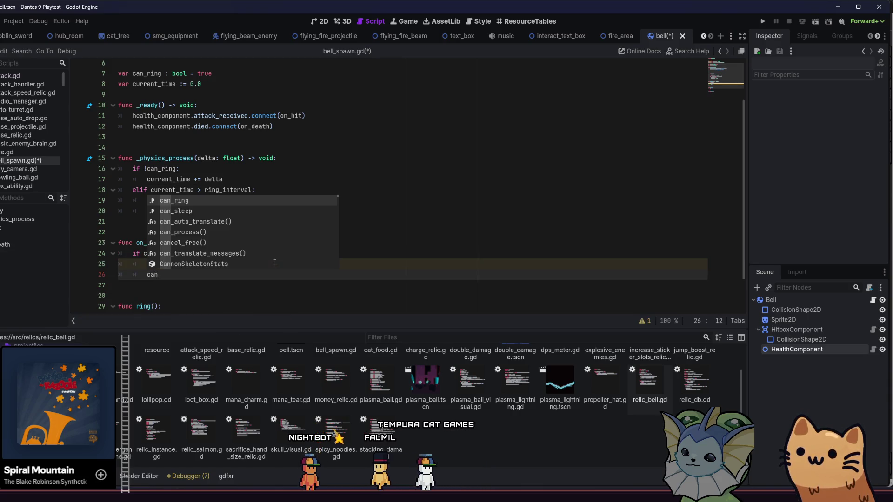
key(Return)
text(= false)
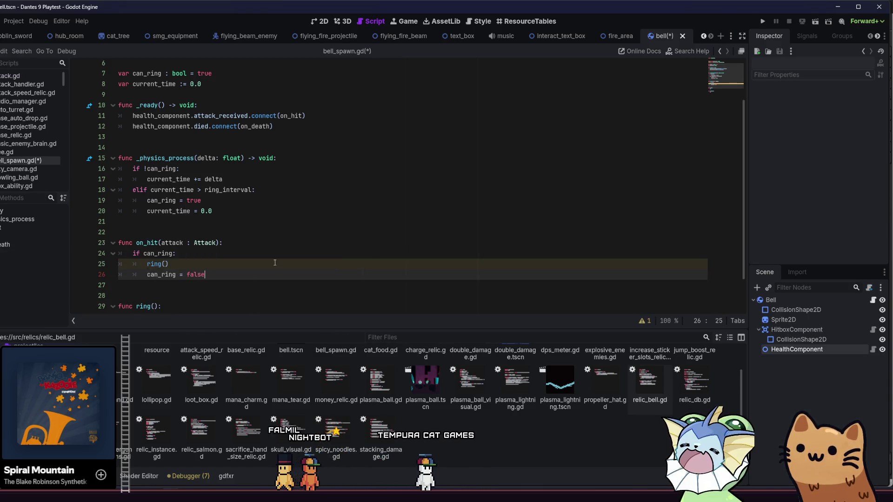
key(Return)
- Review the pass placeholders in ring() and on_death, then return to the health_component export
key(Down)
key(Down)
key(Down)
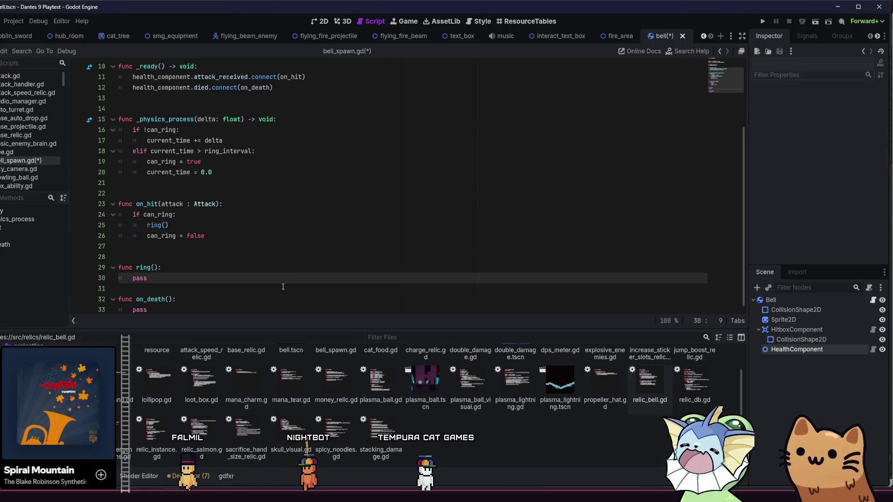
key(Down)
key(Down)
key(Down)
double_click(190, 311)
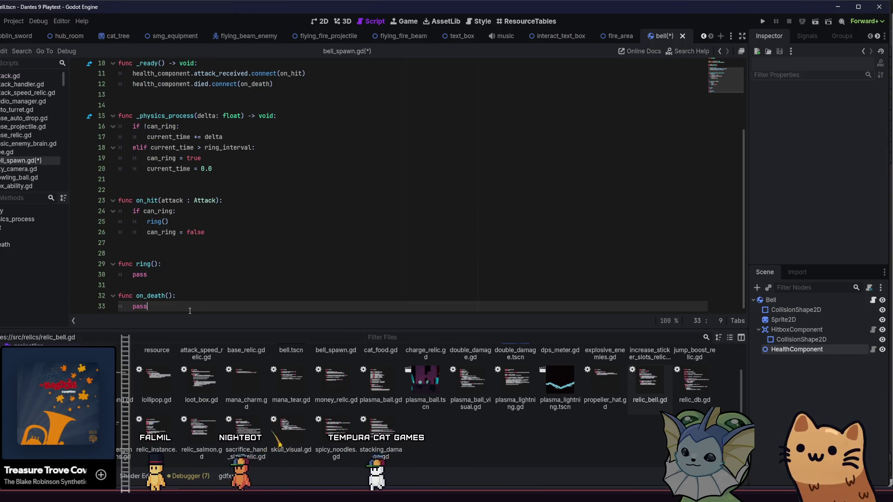
click(186, 254)
click(184, 274)
double_click(182, 275)
click(184, 253)
click(182, 275)
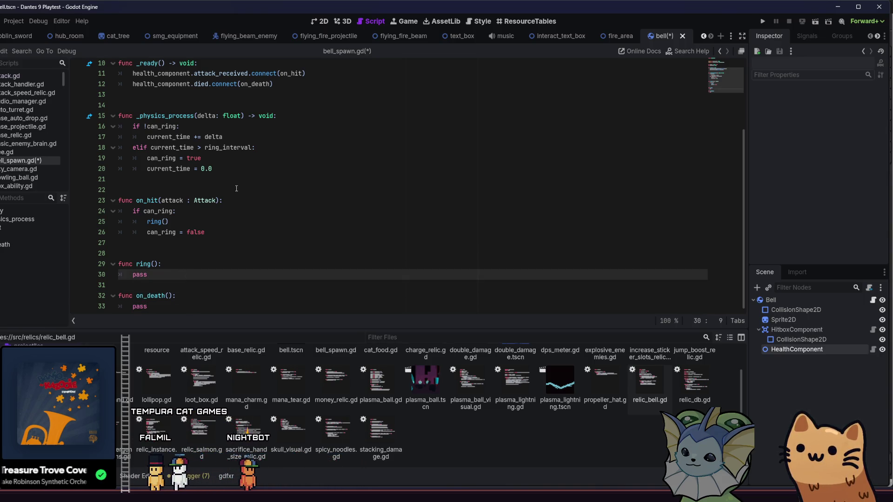
scroll(181, 272, up, 3)
click(324, 108)
key(Return)
text(@export var ring)
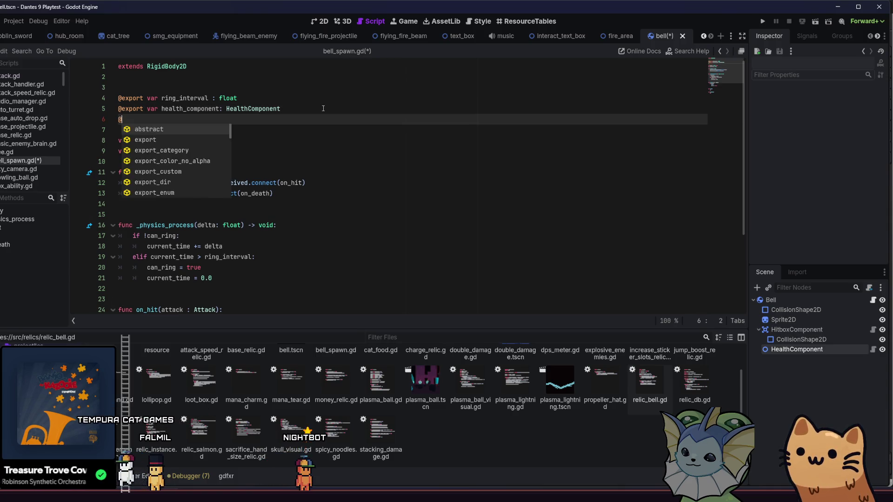
text(_sound : A)
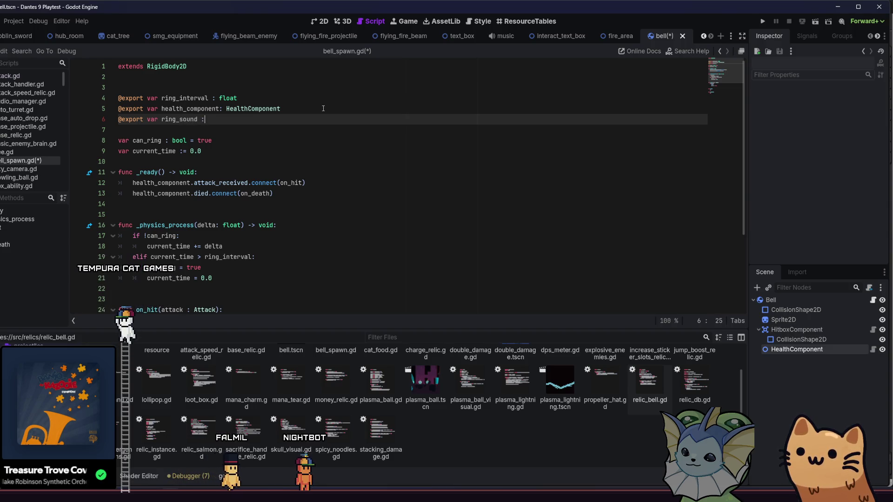
text(udioStream)
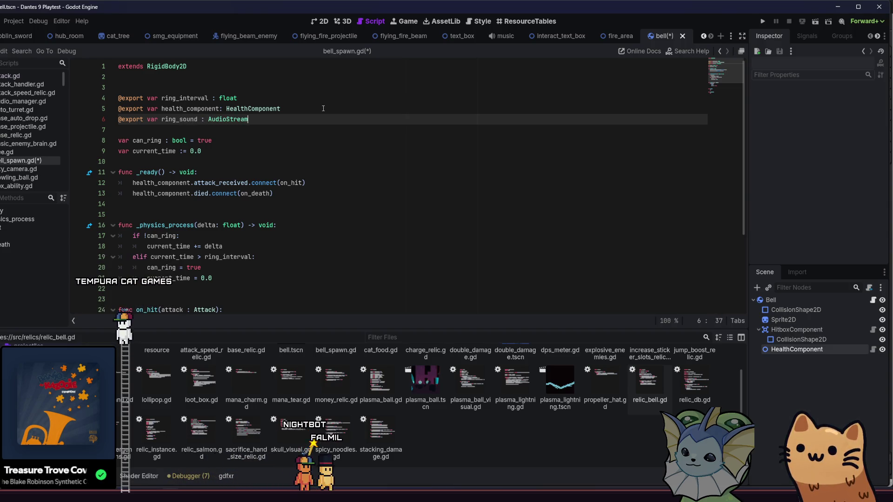
key(Escape)
scroll(276, 174, down, 3)
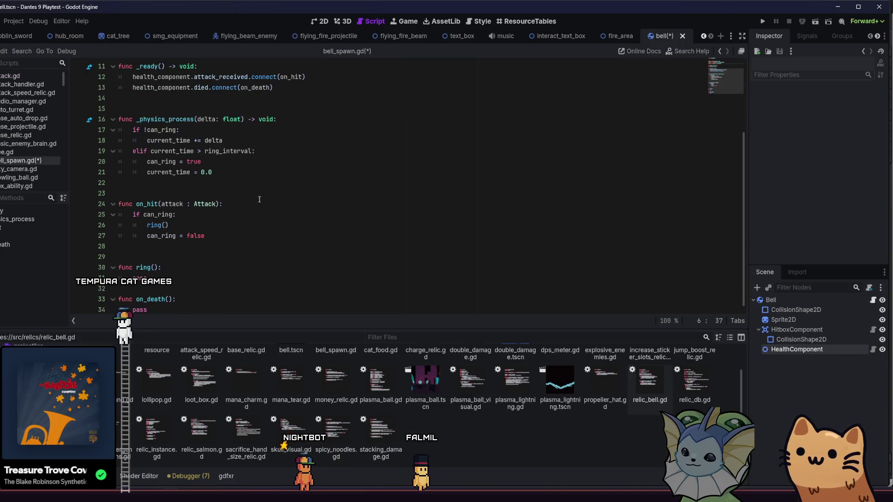
key(super+e)
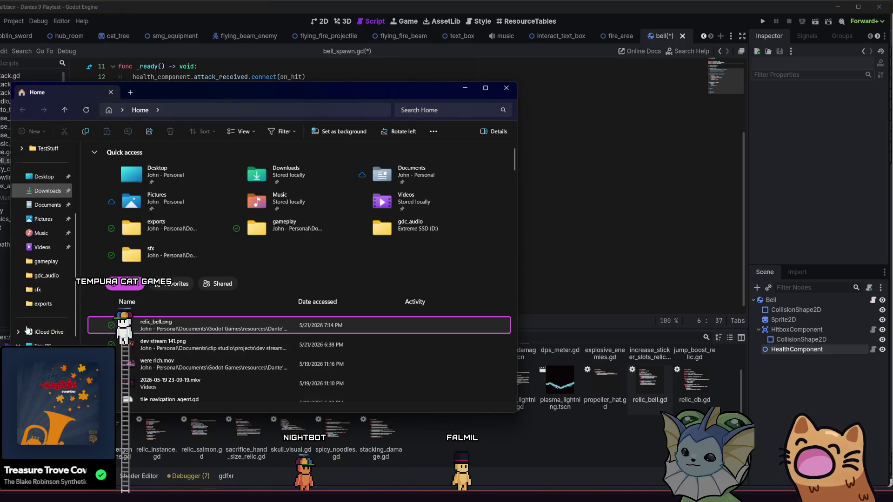
- Preview Microwave Oven Bell 1.wav in the sounds folder, then search the gdc_audio library for 'bell'
click(51, 328)
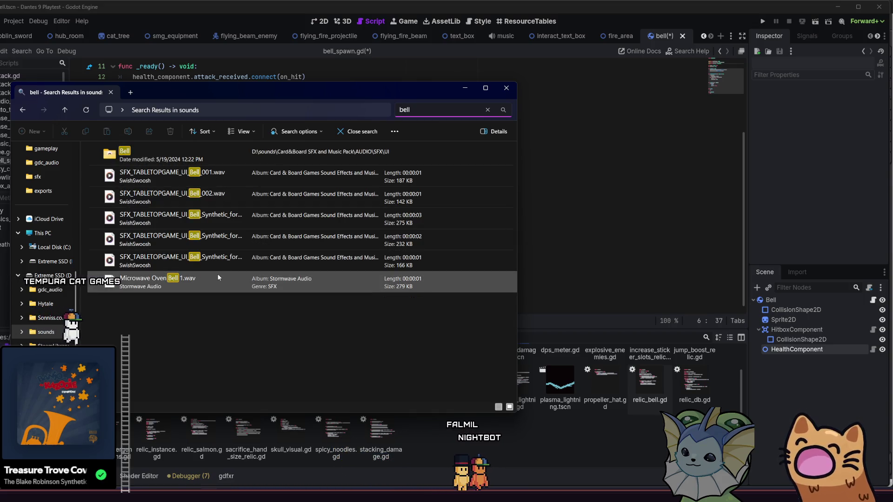
double_click(195, 288)
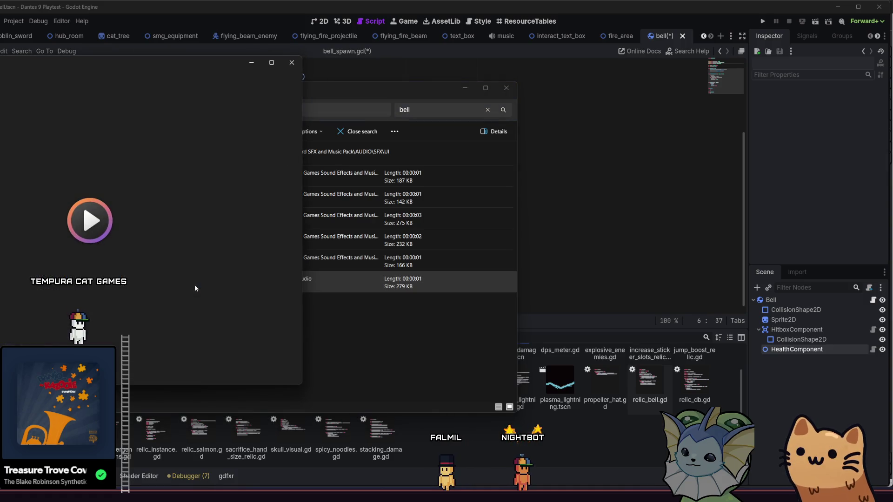
click(292, 64)
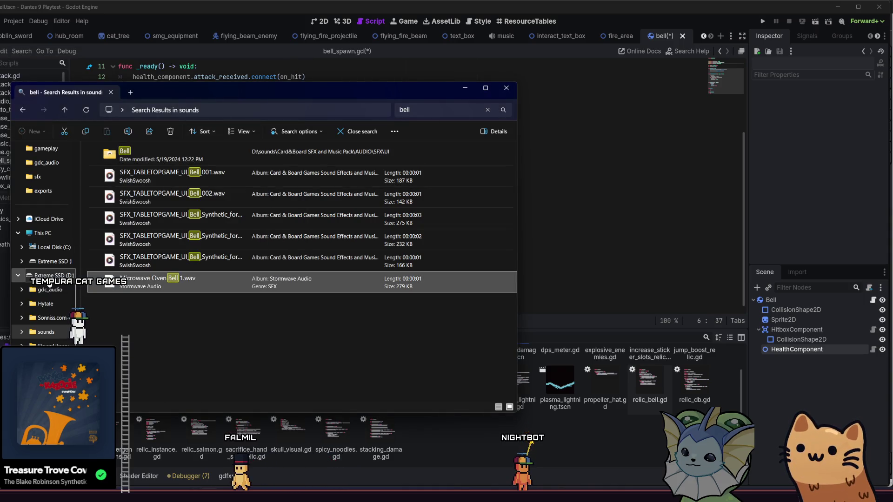
click(58, 291)
text(bell)
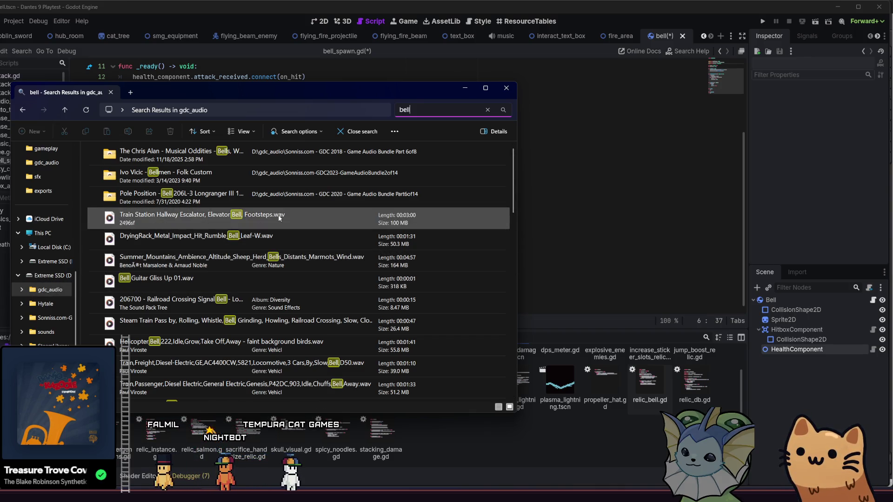
- Scroll the 'bell' results and audition the MODERN LP BELL COWBELL clip
scroll(358, 222, down, 3)
scroll(358, 221, up, 3)
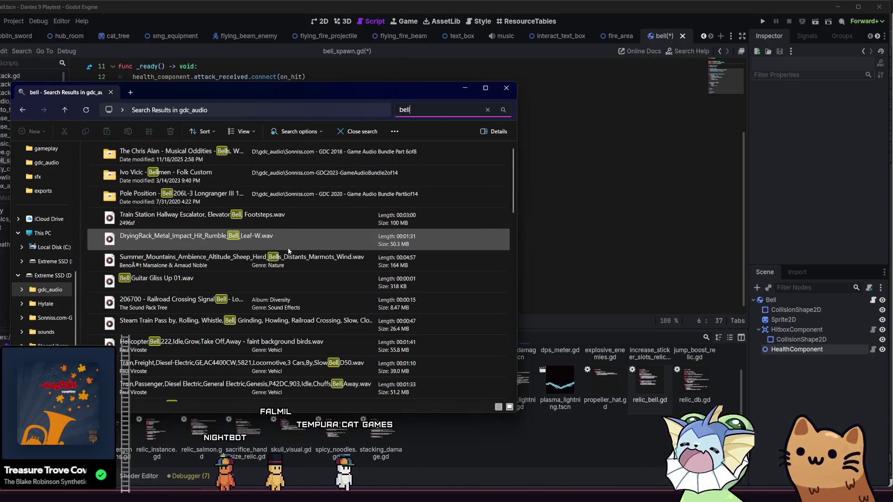
scroll(292, 289, down, 3)
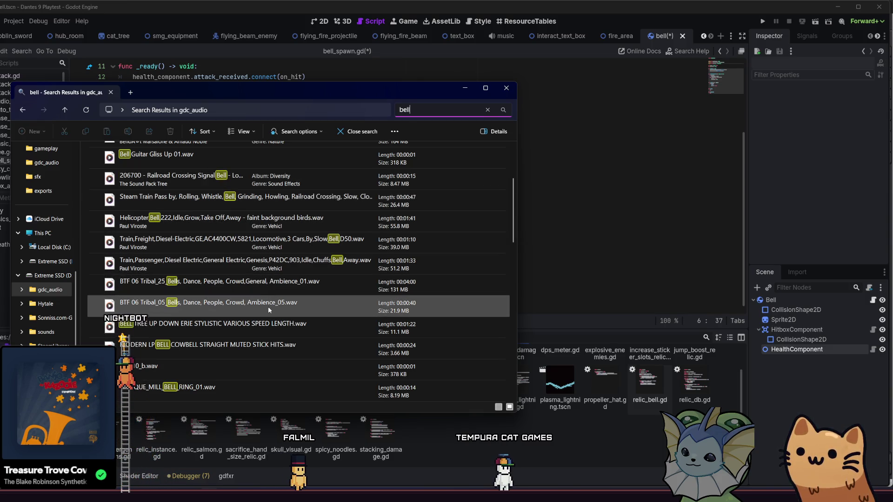
scroll(268, 306, down, 2)
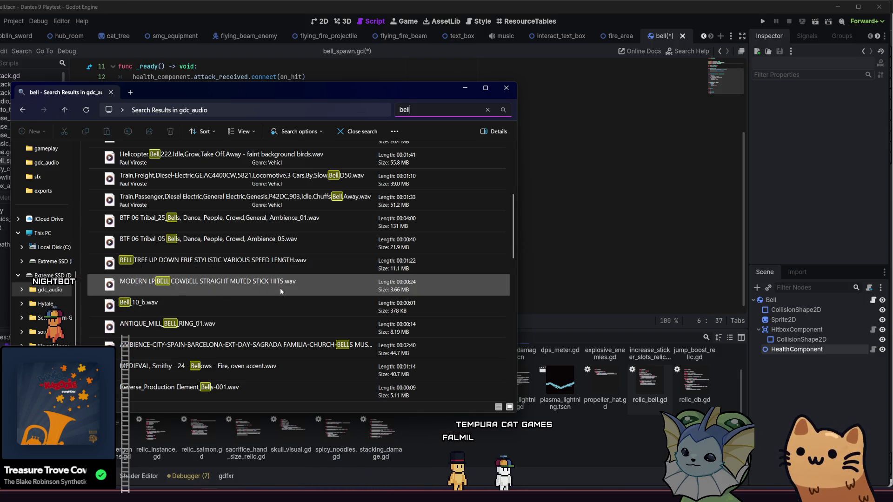
double_click(281, 291)
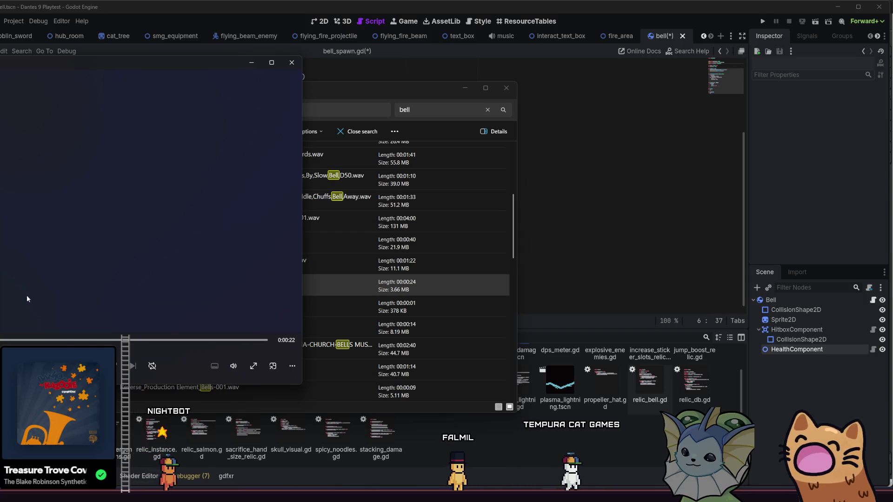
click(81, 340)
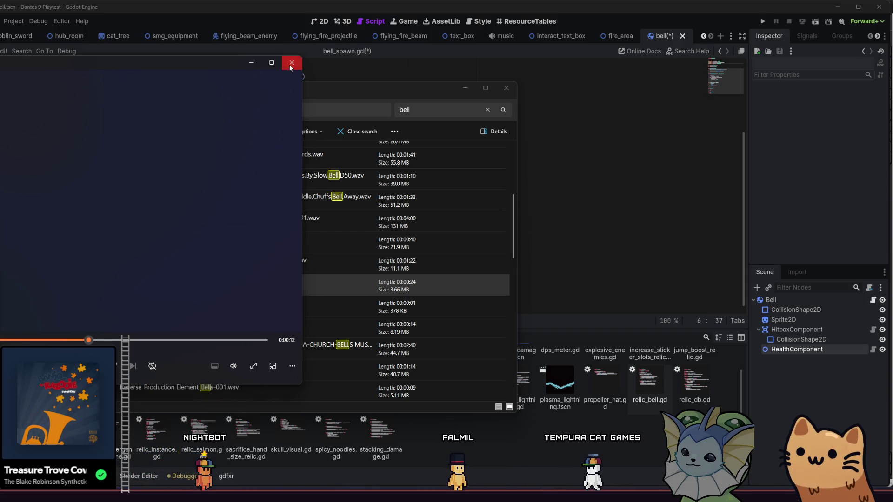
click(290, 65)
- Preview Bell_10_b.wav and ANTIQUE_MILL_BELL_RING_01.wav, then scroll further through the results
key(Down)
key(Return)
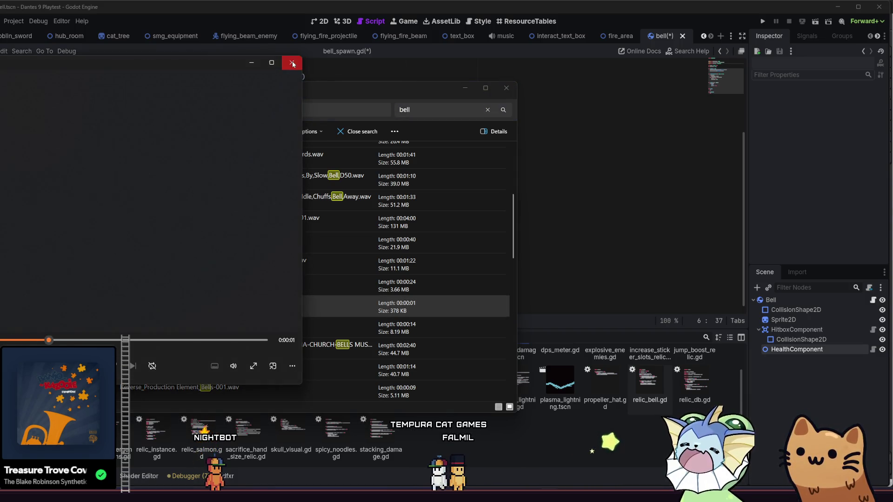
click(292, 64)
scroll(303, 274, down, 1)
click(312, 263)
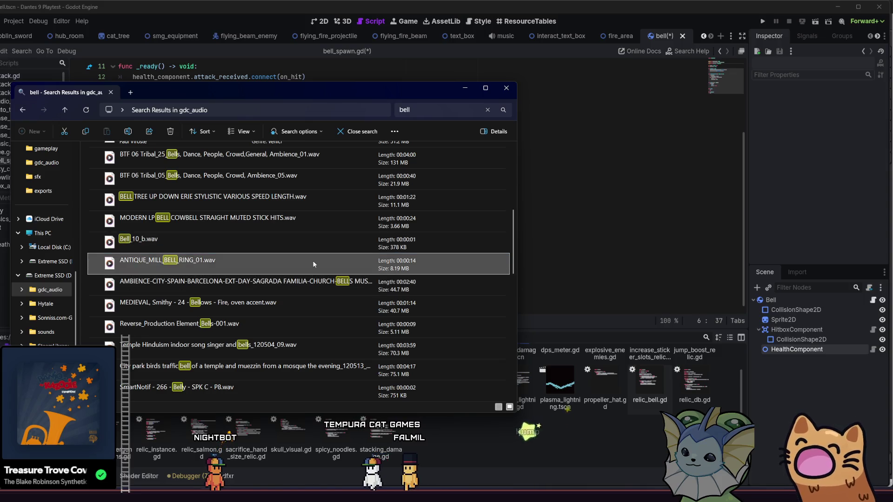
double_click(312, 263)
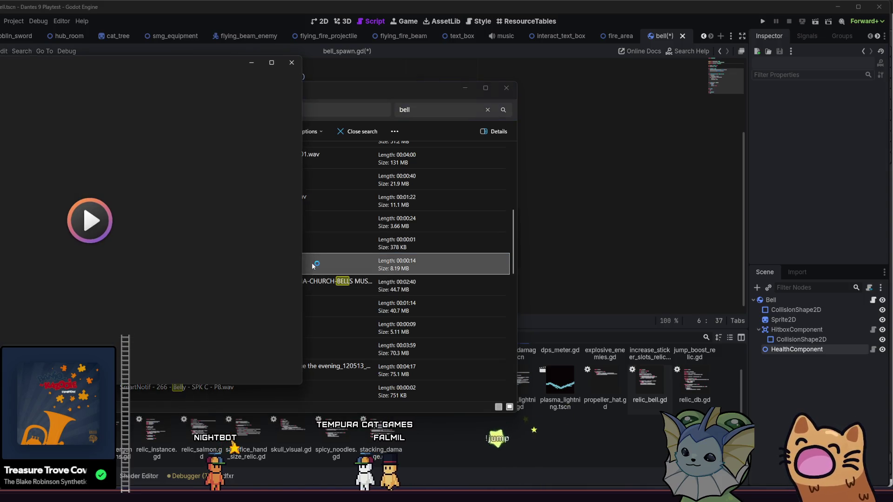
click(292, 64)
scroll(312, 305, down, 1)
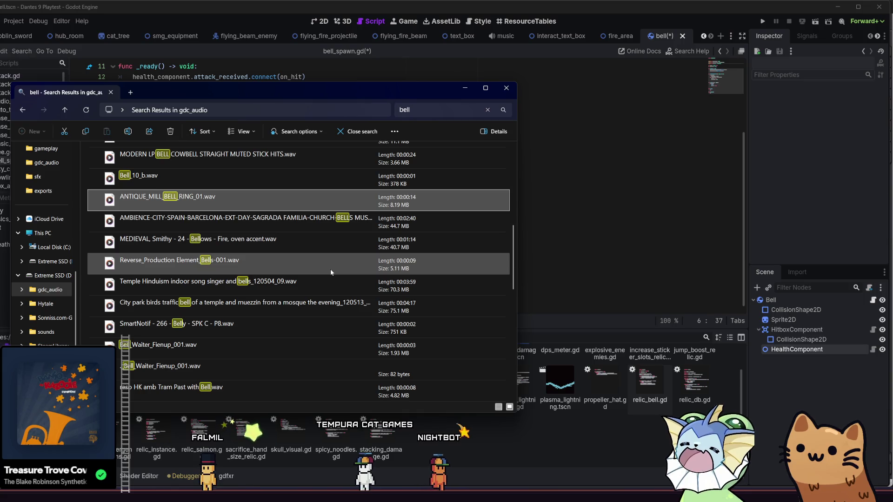
scroll(330, 269, down, 1)
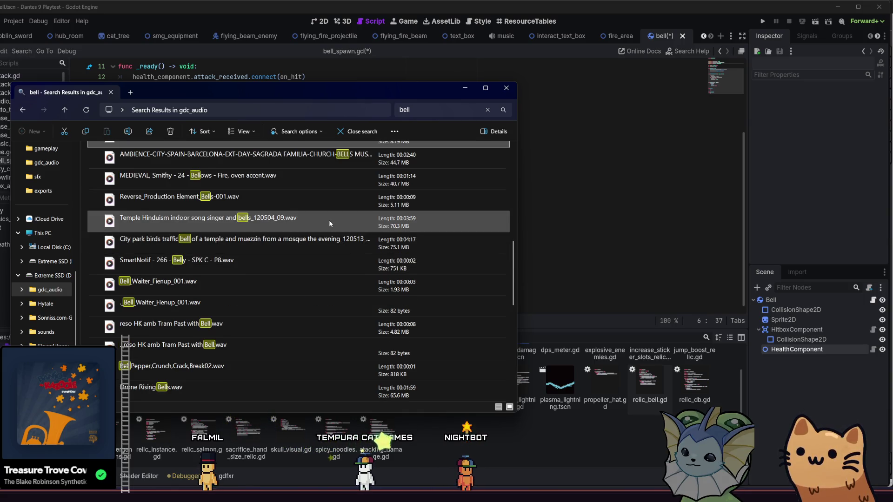
double_click(322, 284)
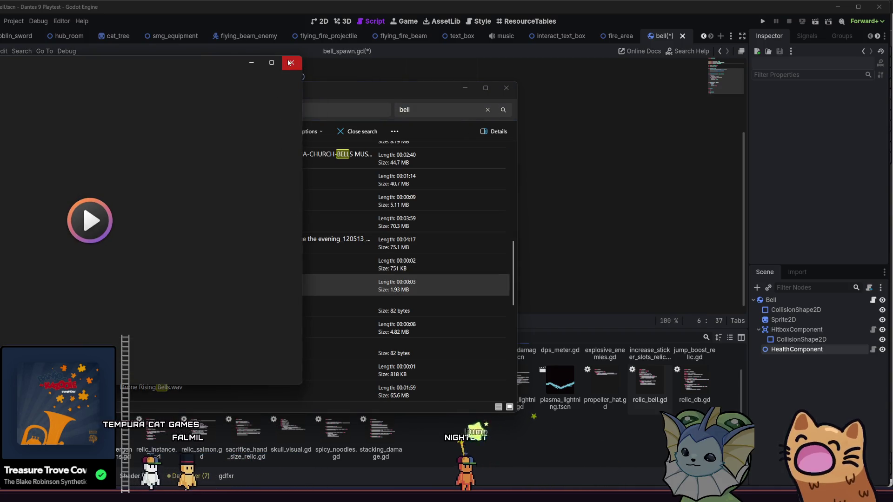
click(290, 62)
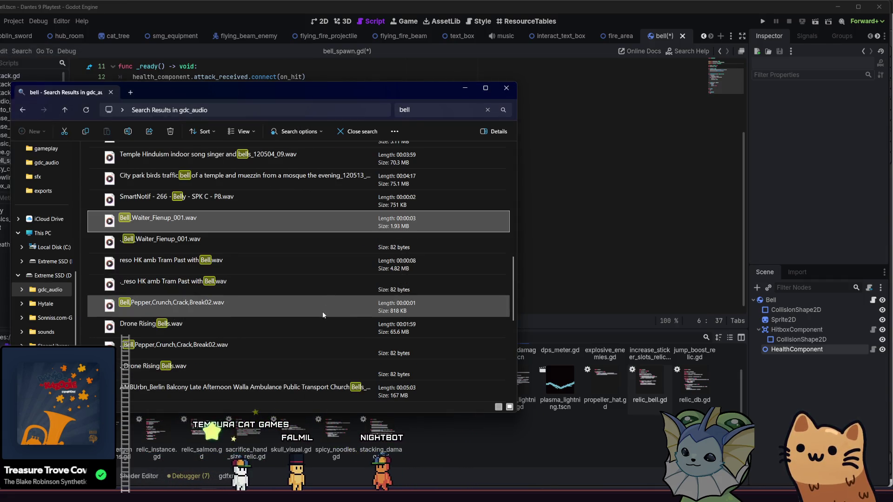
scroll(320, 333, down, 2)
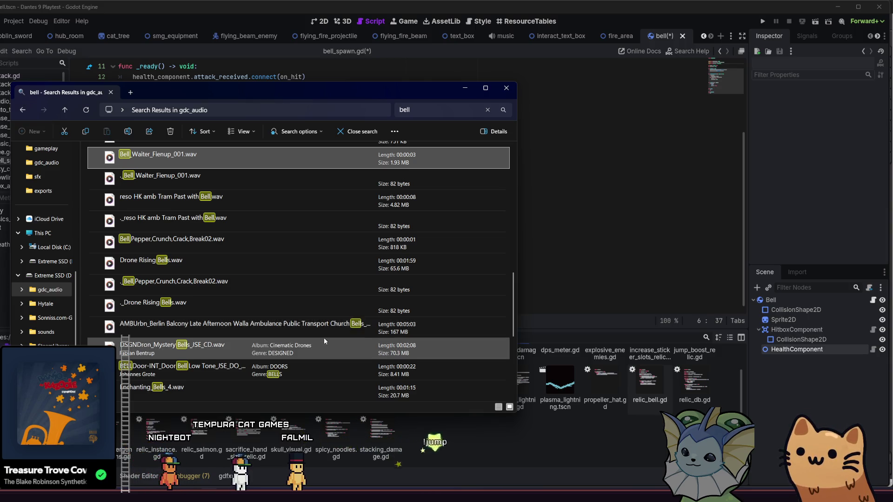
scroll(324, 336, down, 2)
scroll(325, 311, down, 2)
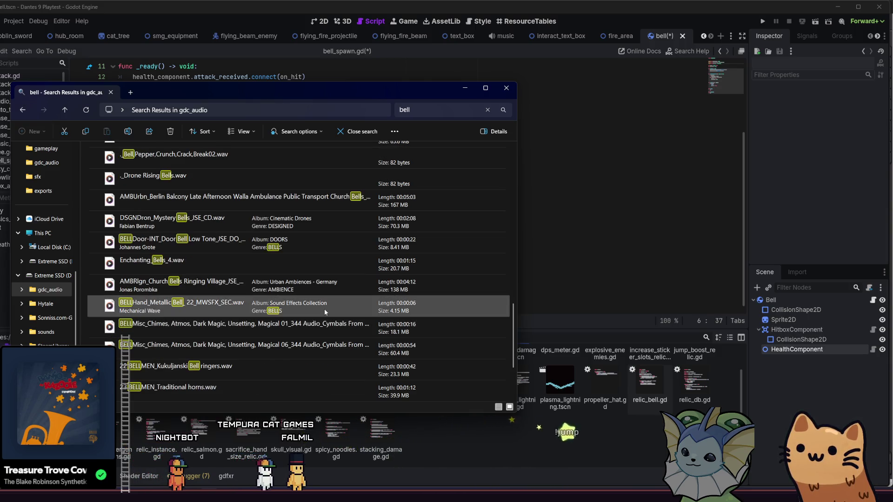
double_click(330, 305)
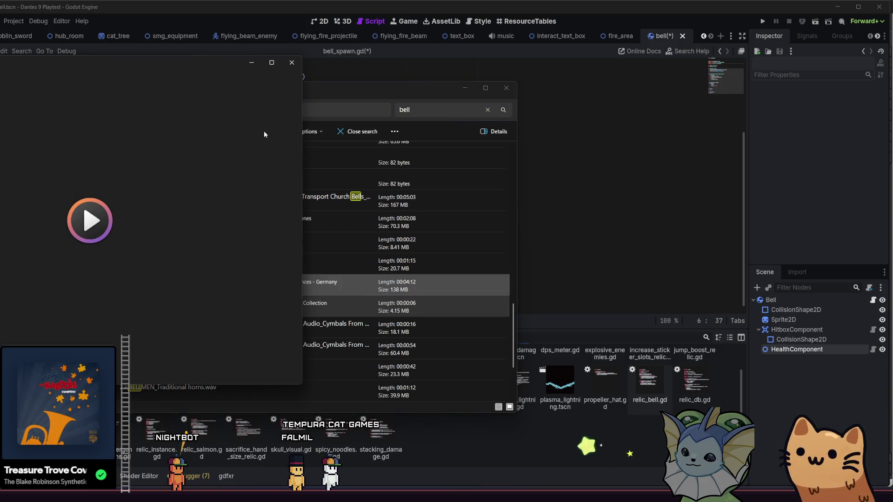
click(288, 59)
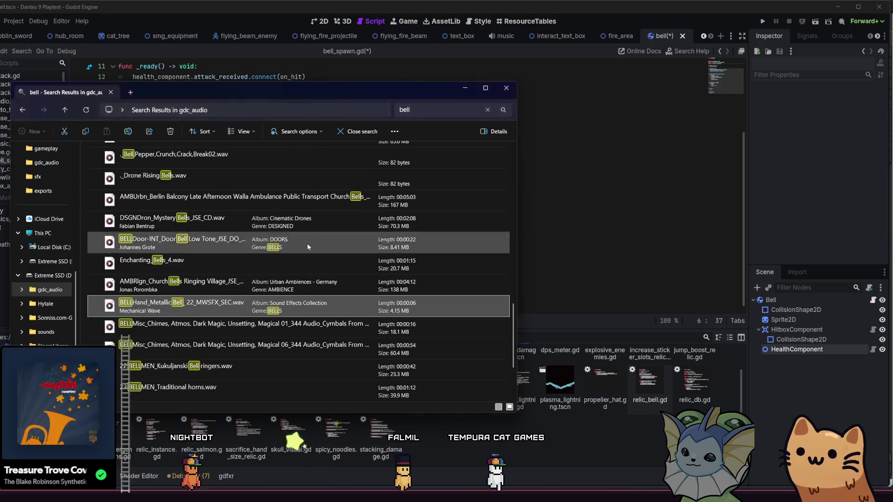
double_click(271, 305)
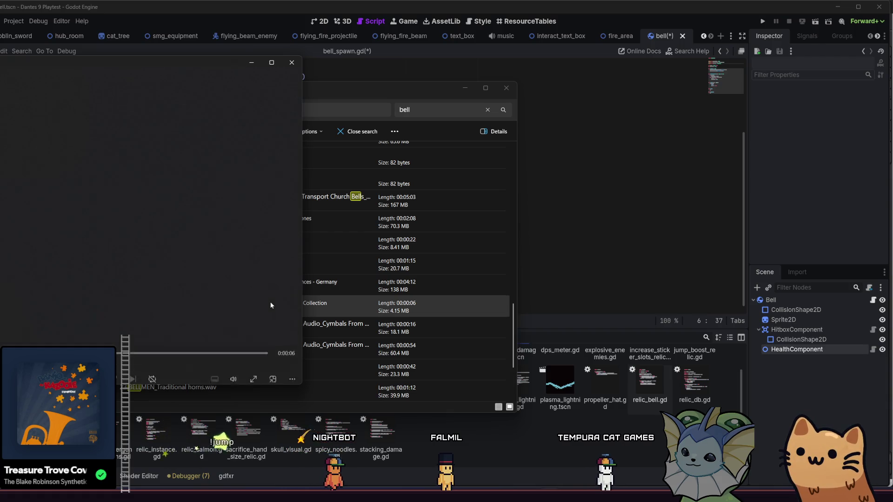
click(290, 61)
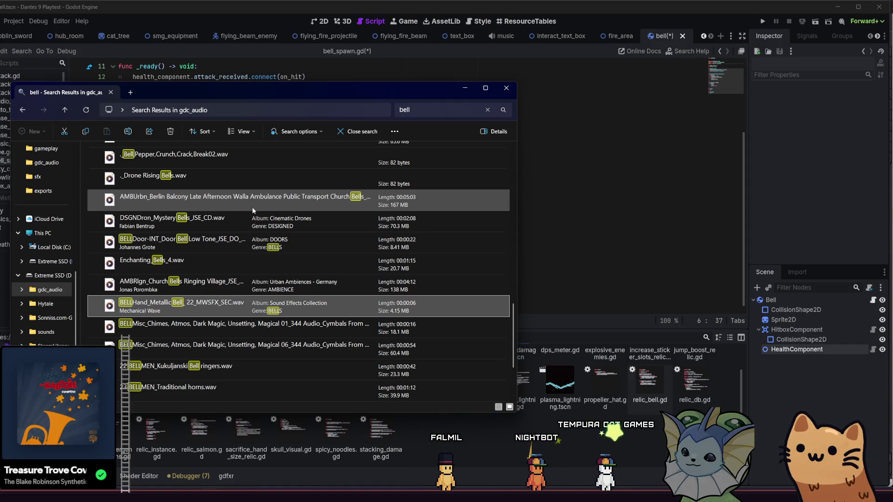
click(243, 291)
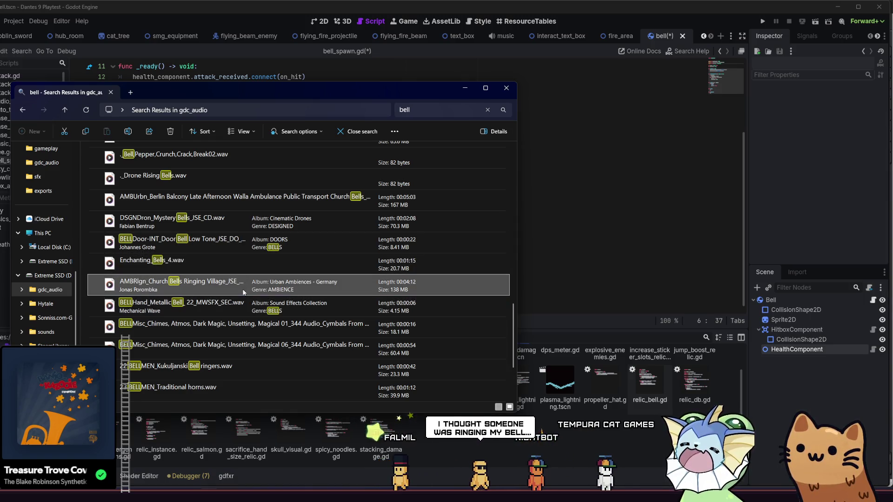
click(255, 327)
scroll(312, 305, up, 1)
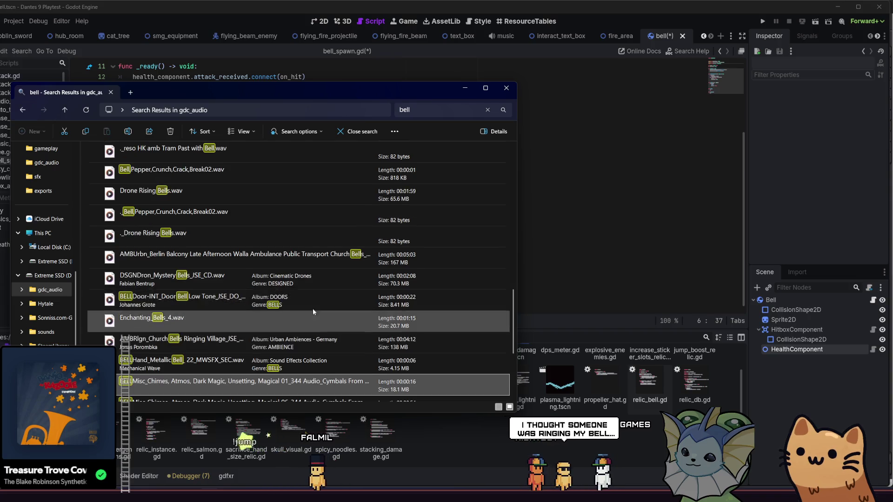
scroll(312, 305, down, 3)
double_click(322, 221)
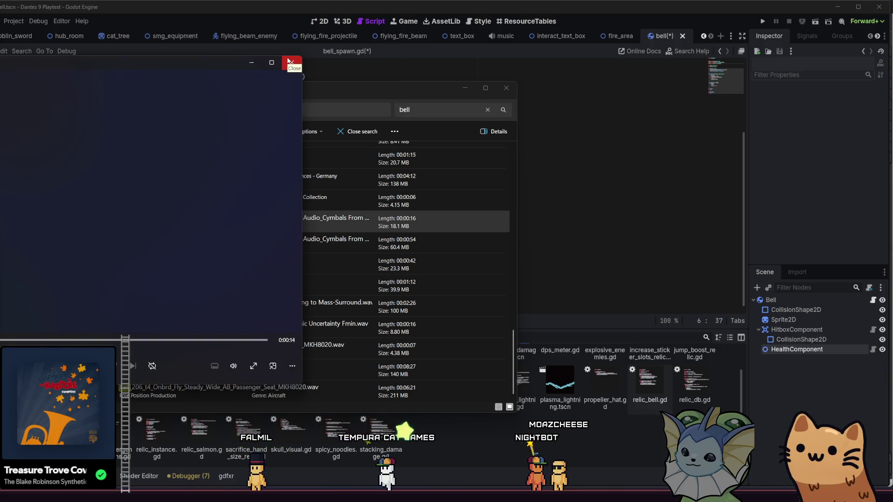
click(289, 60)
click(283, 242)
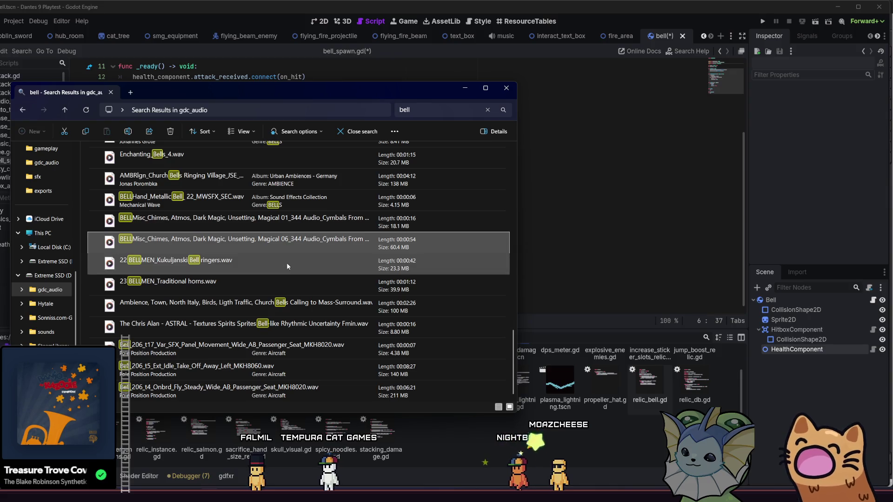
click(288, 268)
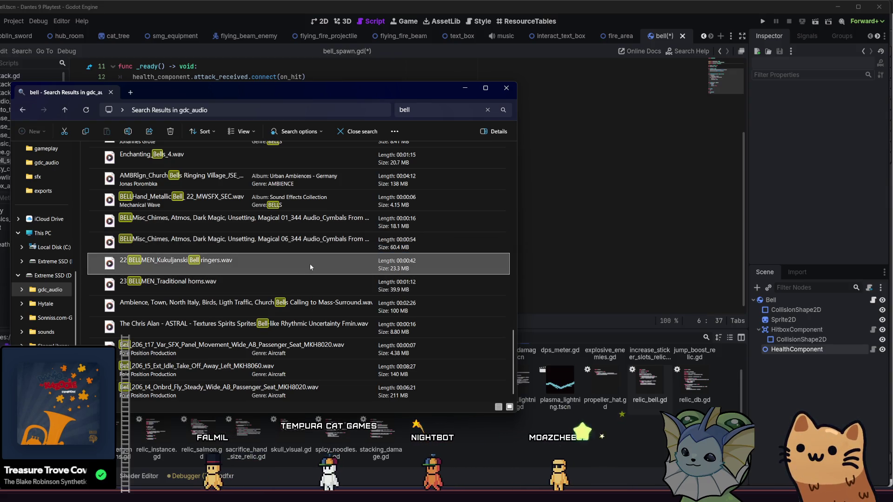
double_click(309, 264)
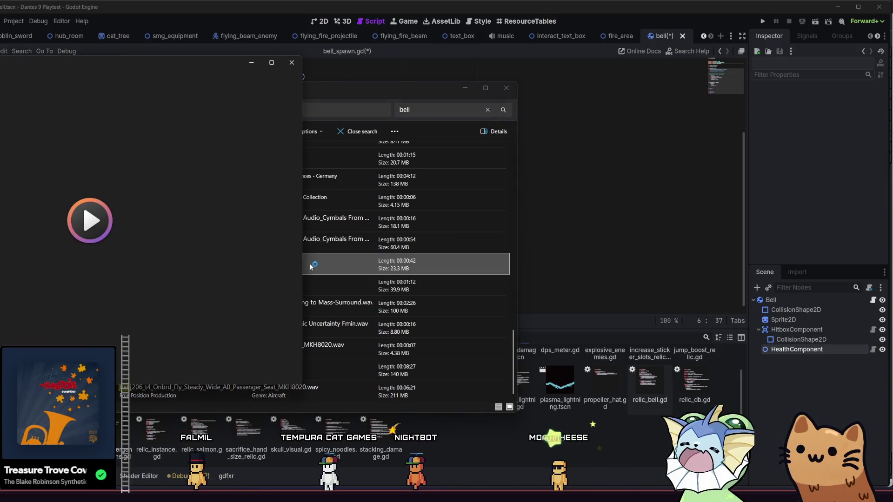
click(292, 64)
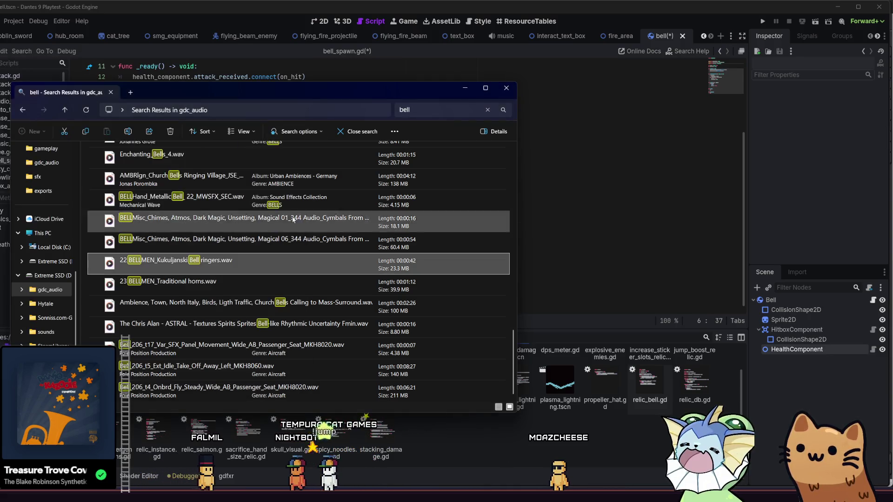
click(302, 306)
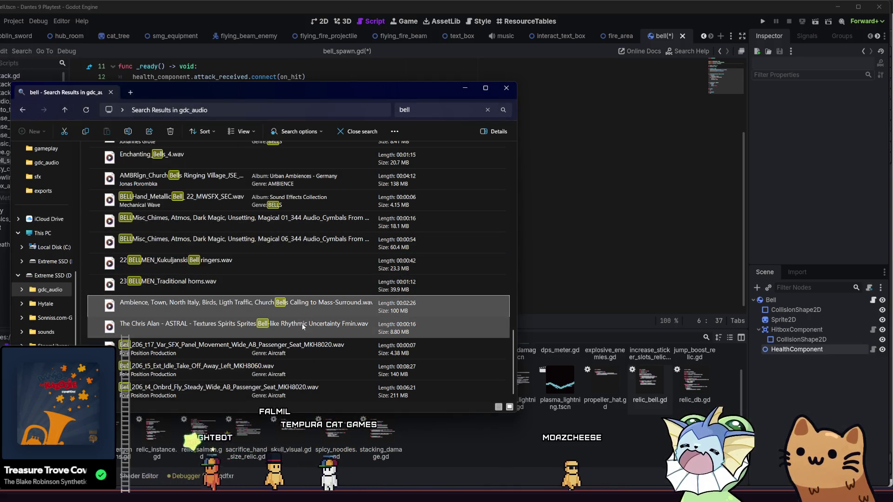
click(303, 327)
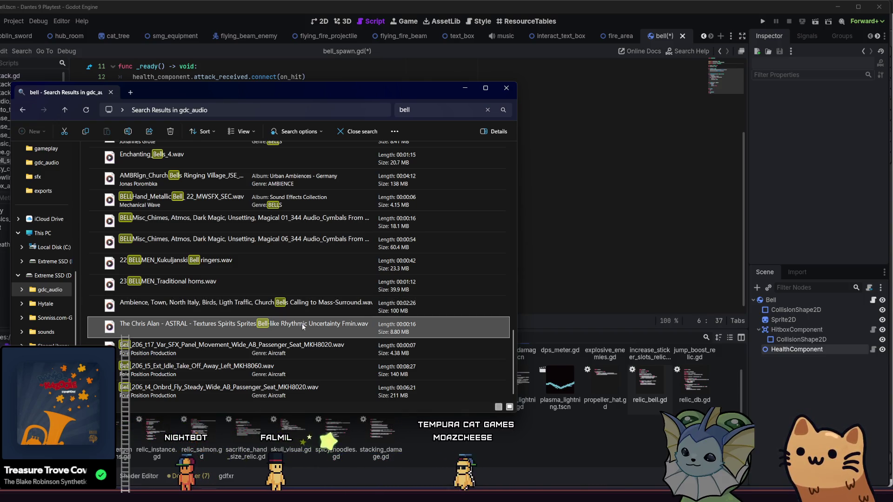
double_click(302, 348)
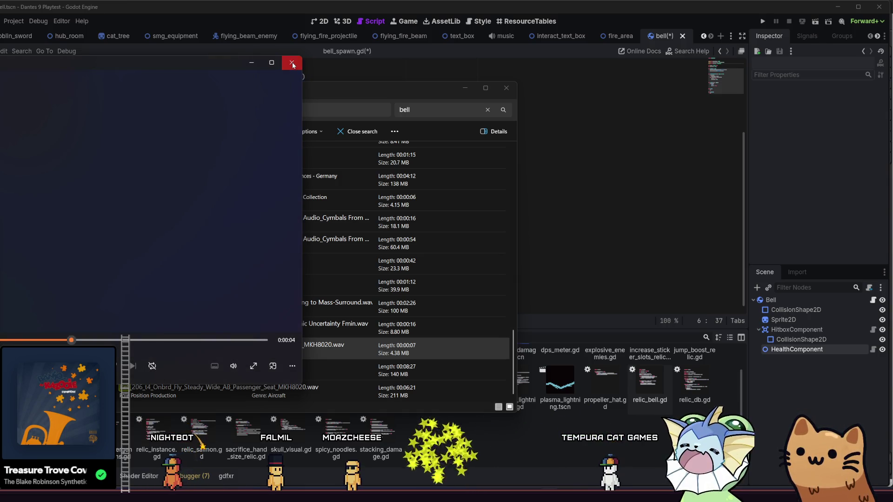
click(293, 64)
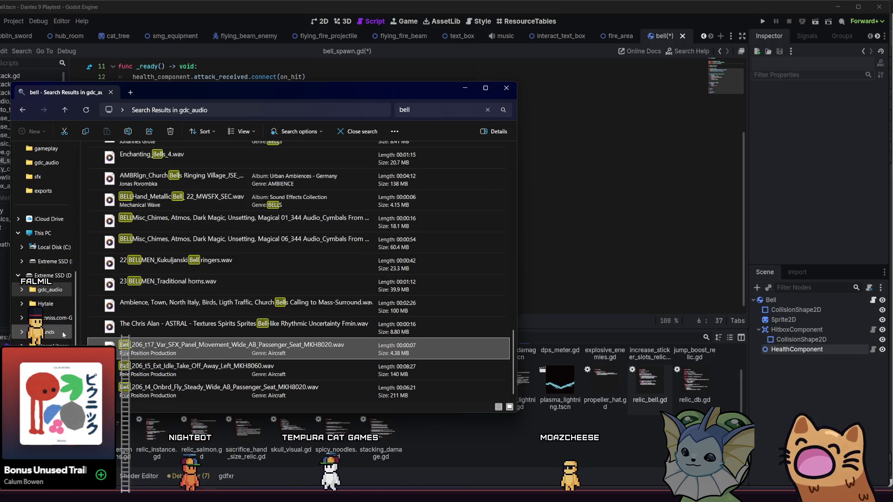
- Search D:\sounds for bell and play SFX_TABLETOPGAME_UI_Bell_001 and Bell_002
key(alt+Left)
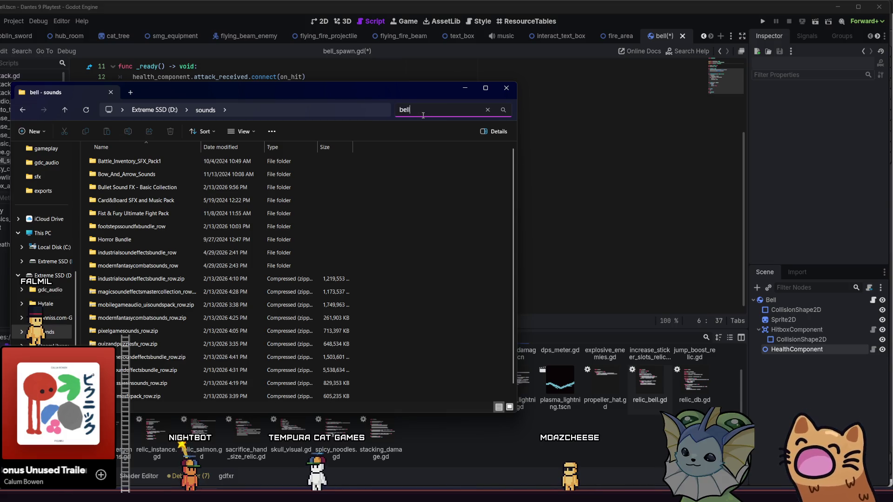
key(Return)
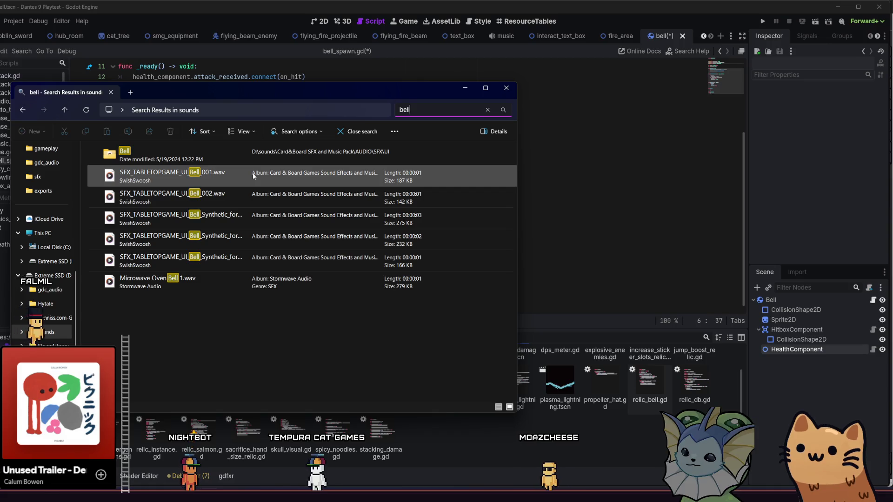
double_click(253, 173)
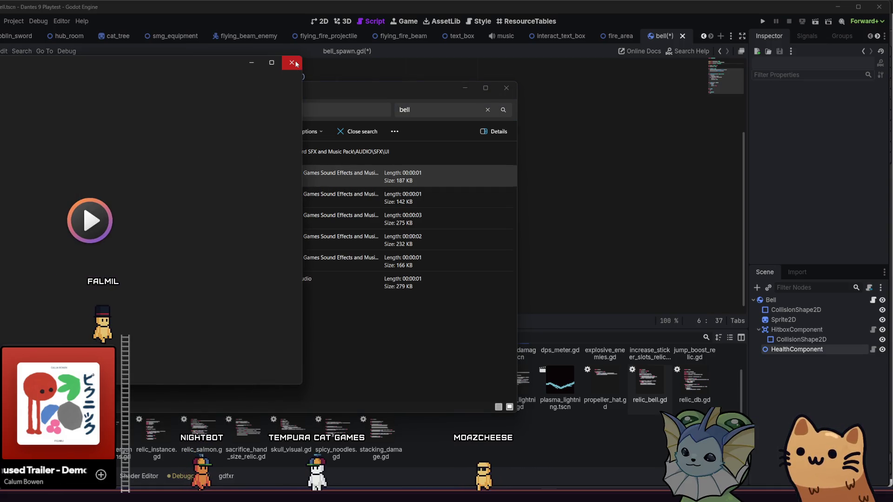
click(292, 62)
double_click(277, 194)
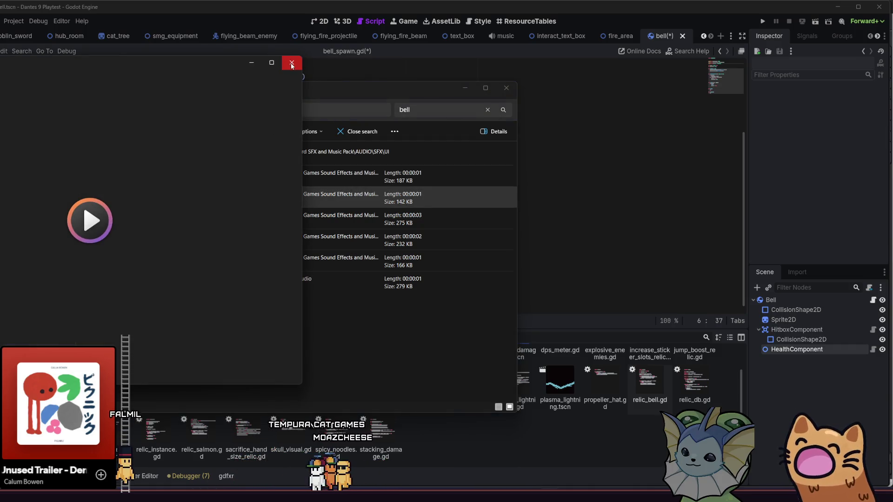
click(292, 62)
- Audition the 275 KB, 232 KB and 166 KB synthetic bell clips, then Bell_002 again
double_click(259, 216)
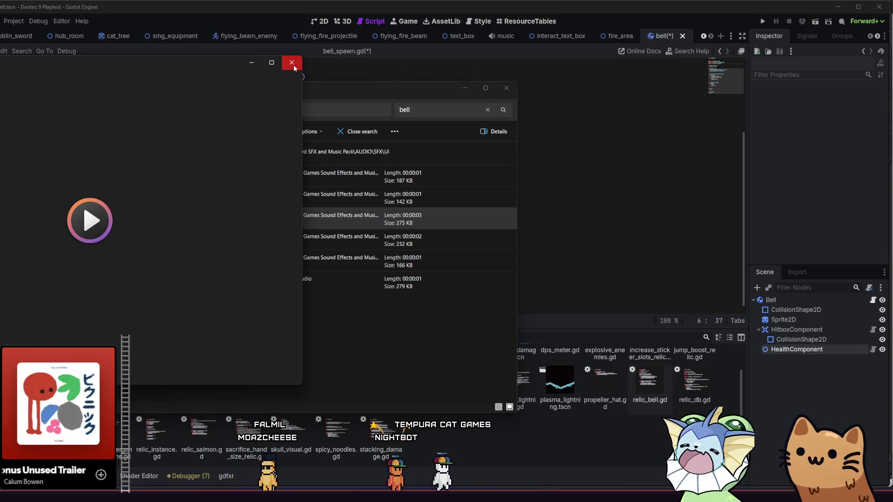
click(291, 62)
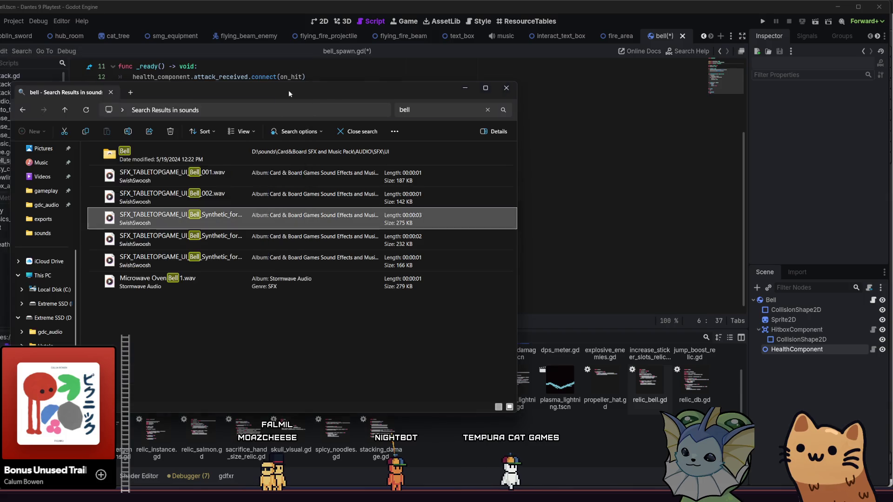
double_click(305, 237)
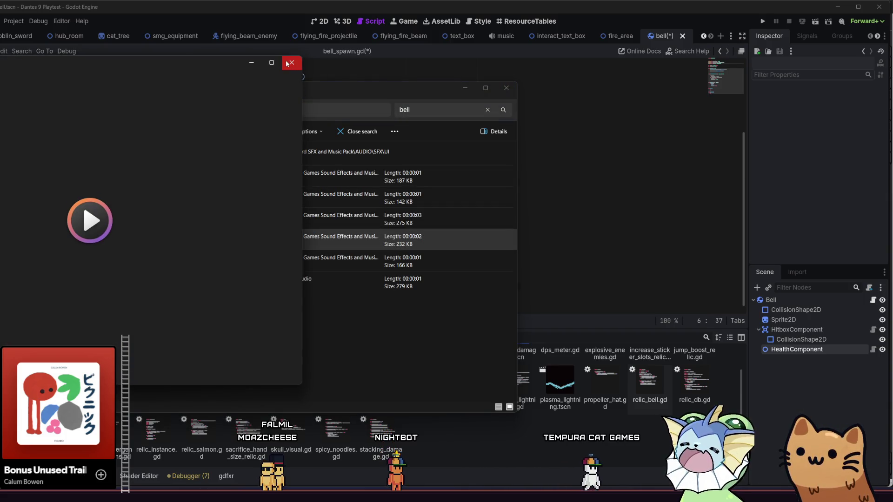
click(291, 62)
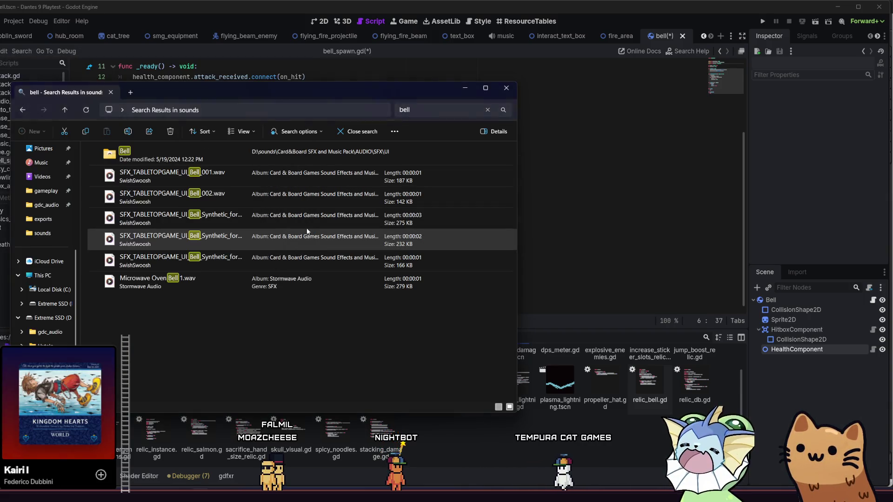
double_click(307, 265)
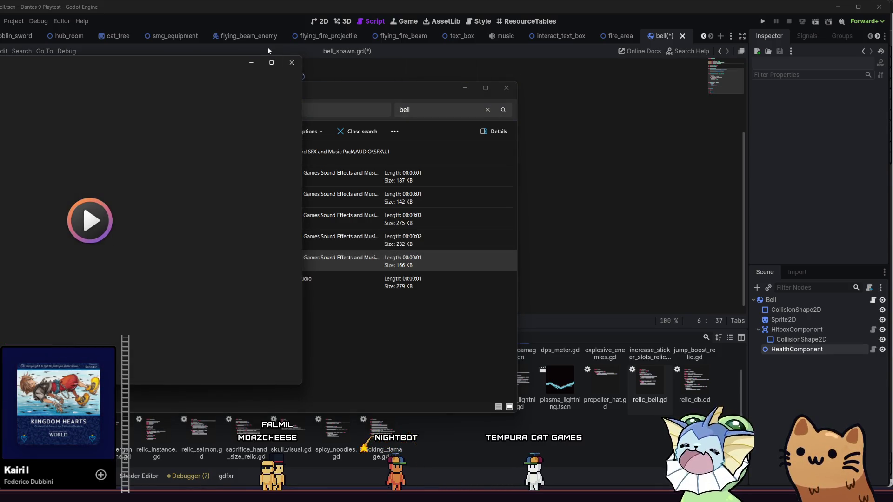
click(283, 63)
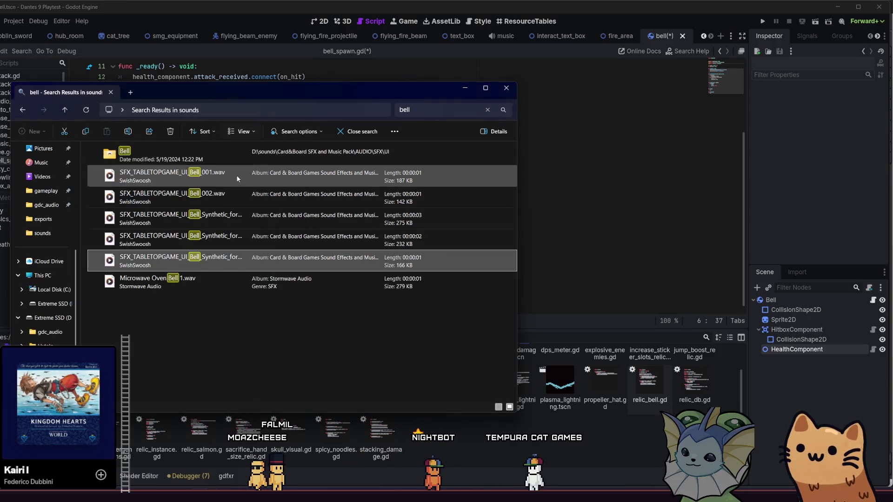
double_click(261, 193)
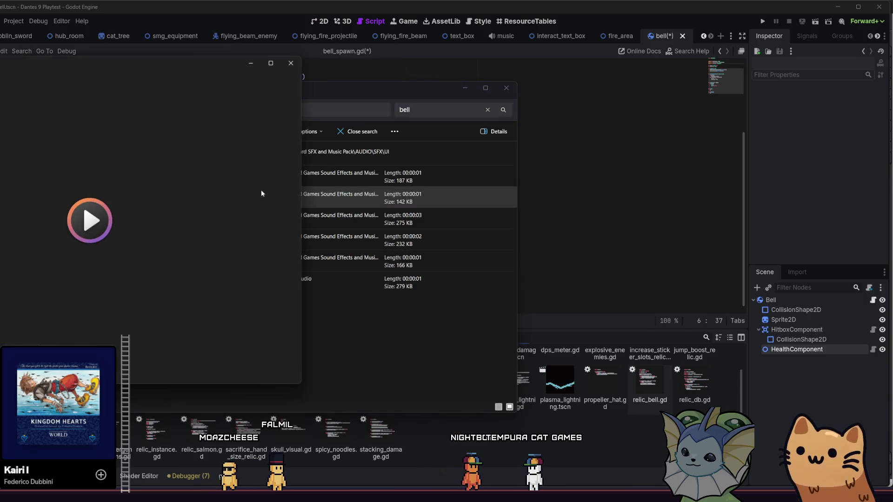
click(285, 63)
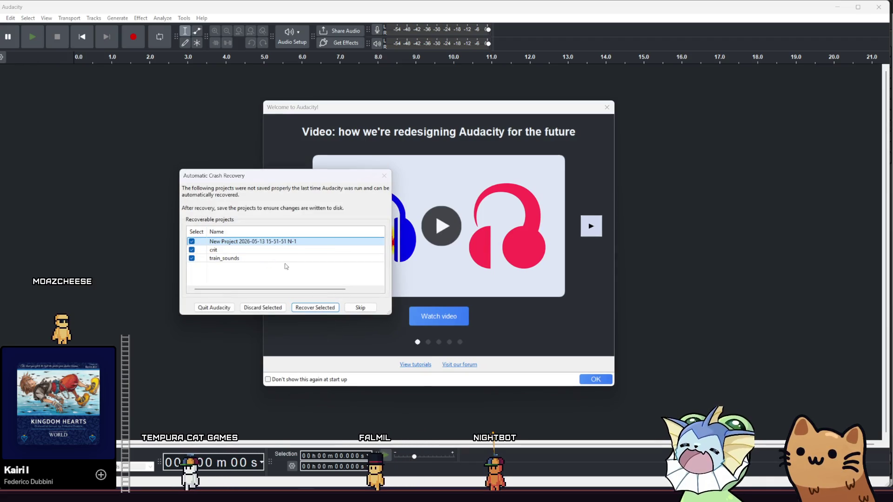
- Skip crash recovery and the welcome screen, then import SFX_TABLETOPGAME_UI_Bell_002.wav into Audacity
click(359, 307)
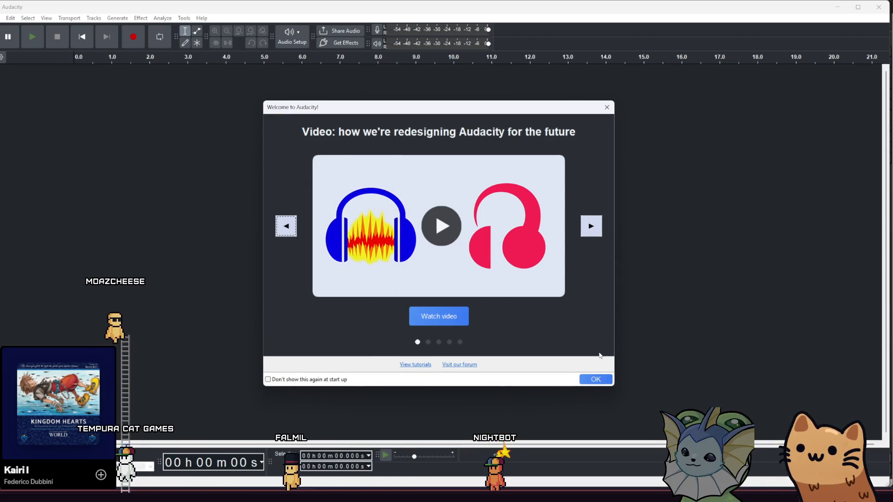
click(596, 380)
key(alt+Tab)
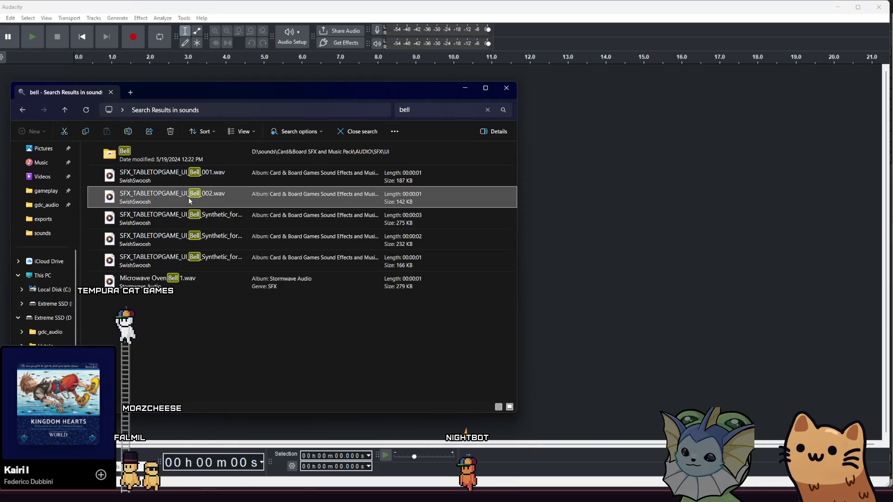
drag(573, 198, 632, 191)
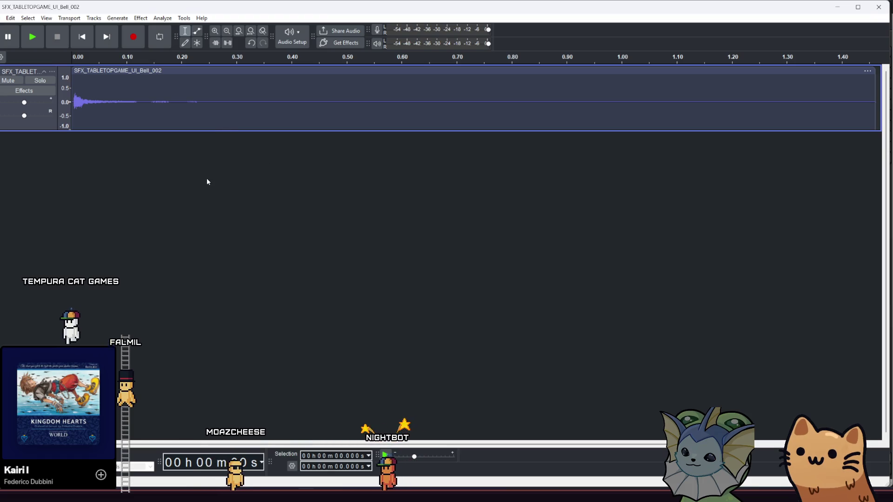
- Select and play the first 1.63 seconds of the Bell_002 clip
drag(73, 104, 447, 104)
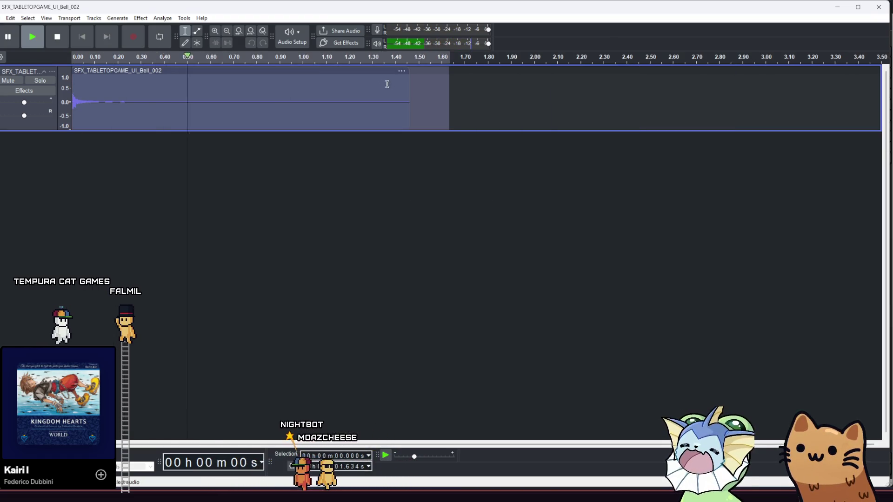
key(space)
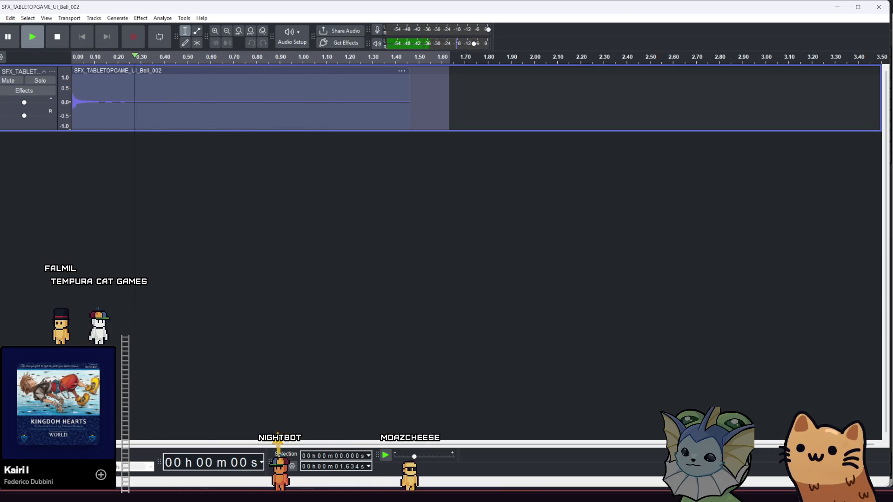
key(alt+Tab)
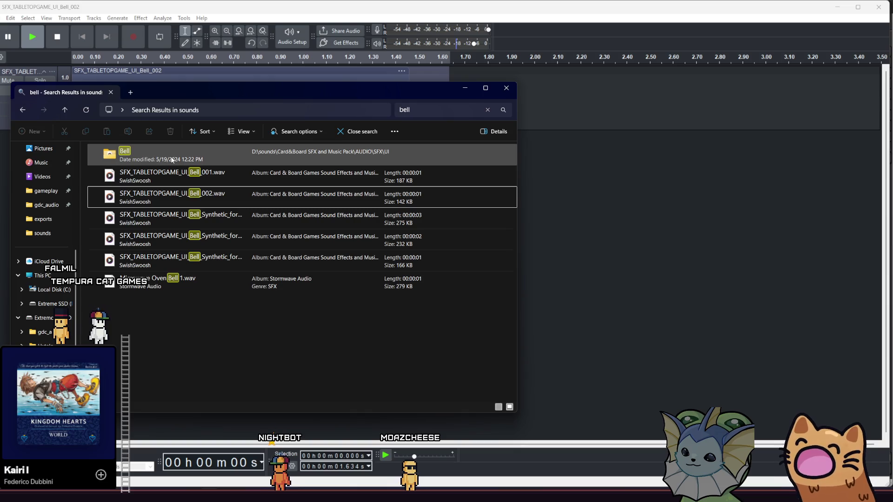
- Search gdc_audio for bell, peeking into the Bell and The Chris Alan - Musical Oddities folders
double_click(170, 157)
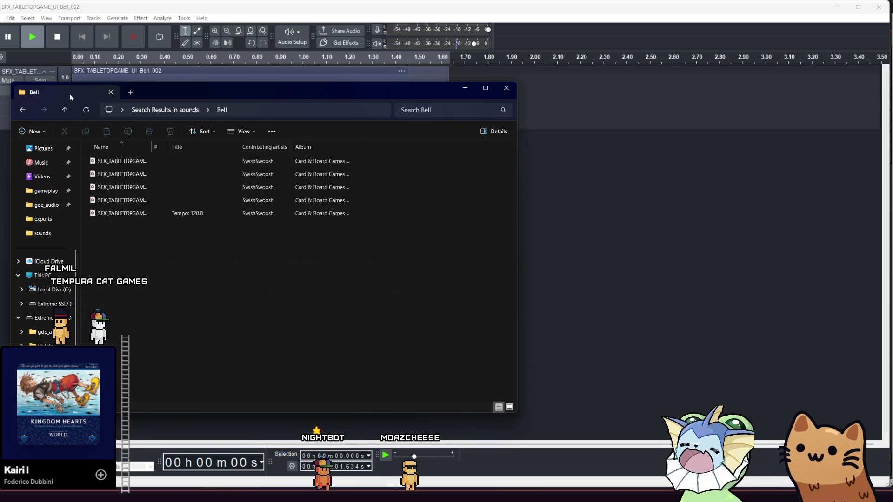
click(68, 110)
click(45, 332)
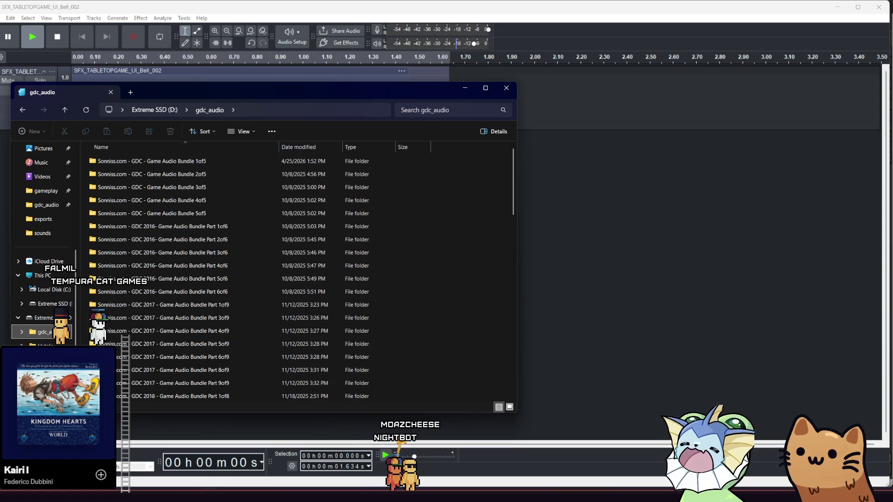
click(423, 109)
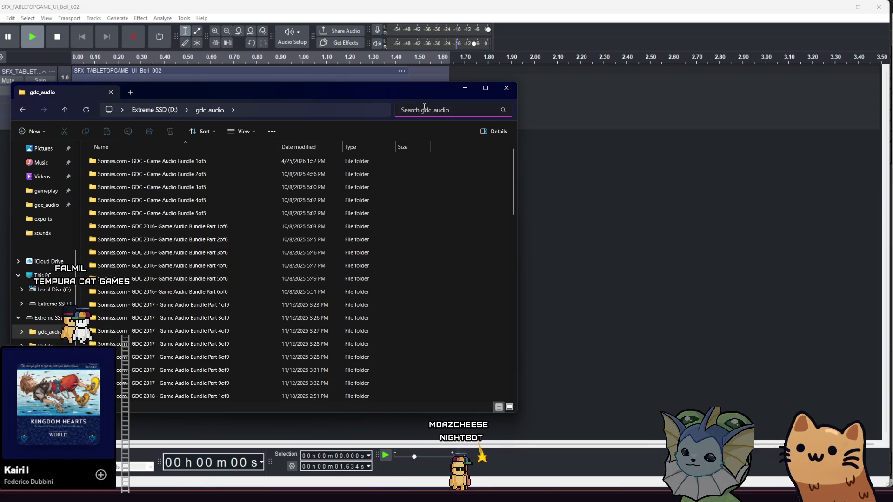
text(ll)
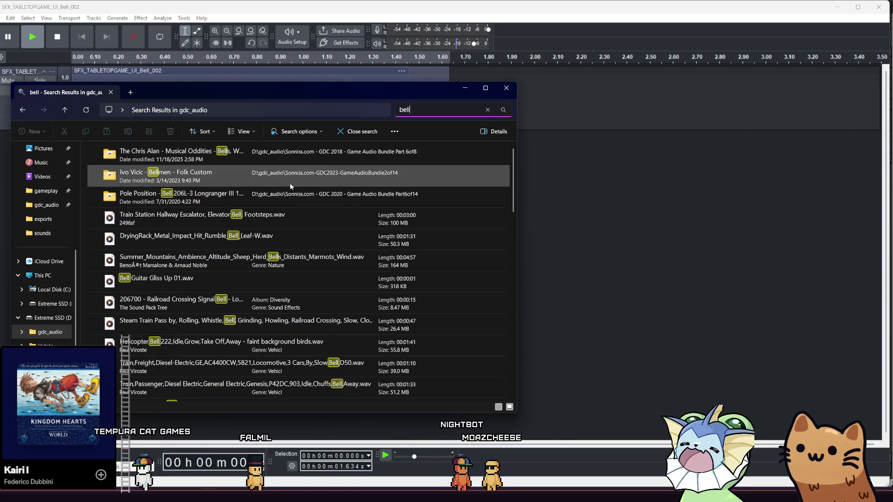
double_click(295, 158)
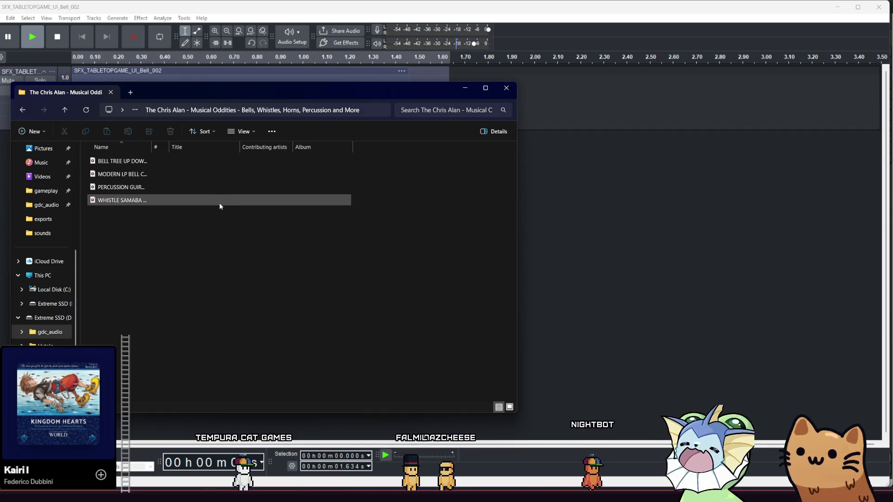
click(23, 110)
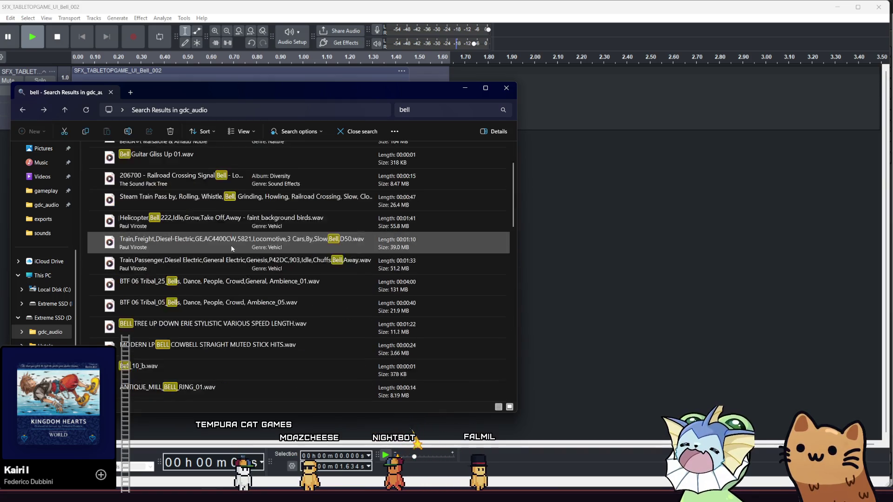
- Preview ANTIQUE_MILL_BELL_RING_01.wav and pick out Bell_Waiter_Fienup_001.wav
double_click(244, 239)
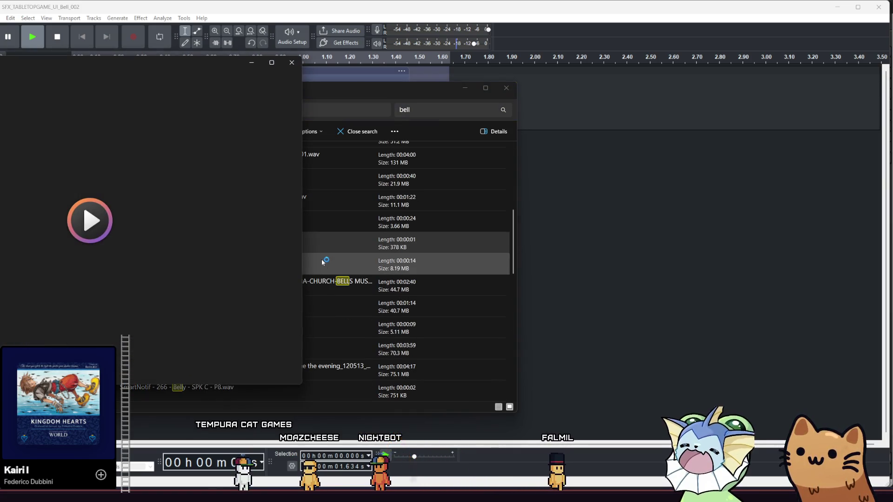
click(324, 261)
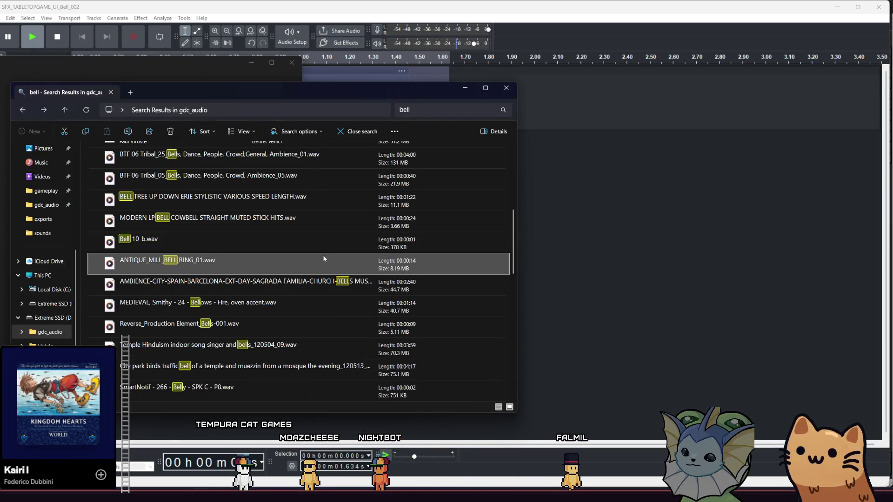
click(300, 67)
scroll(316, 259, down, 2)
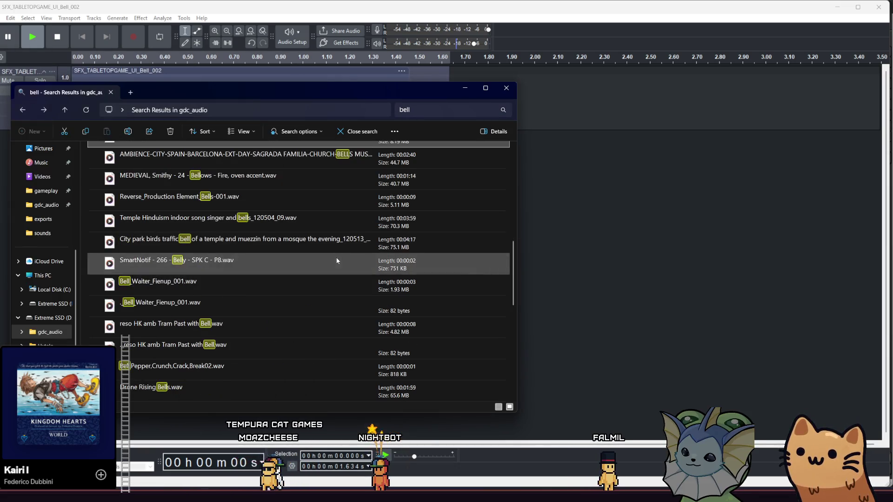
click(338, 285)
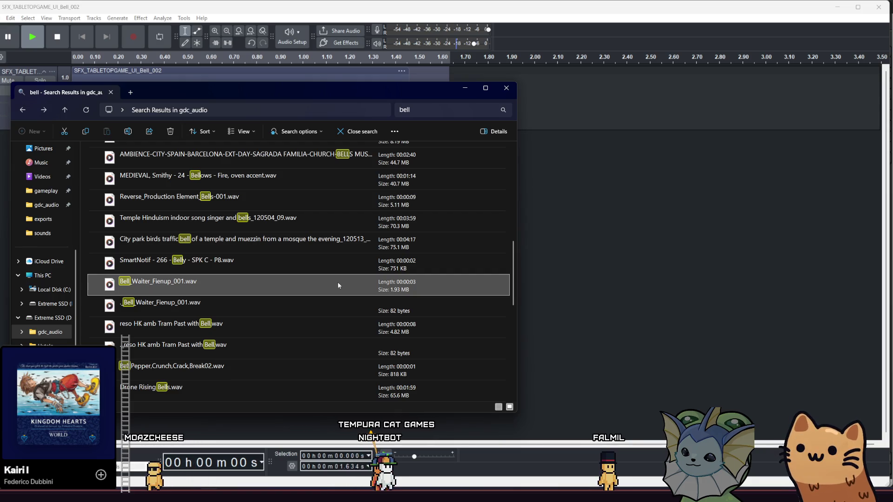
scroll(340, 308, down, 1)
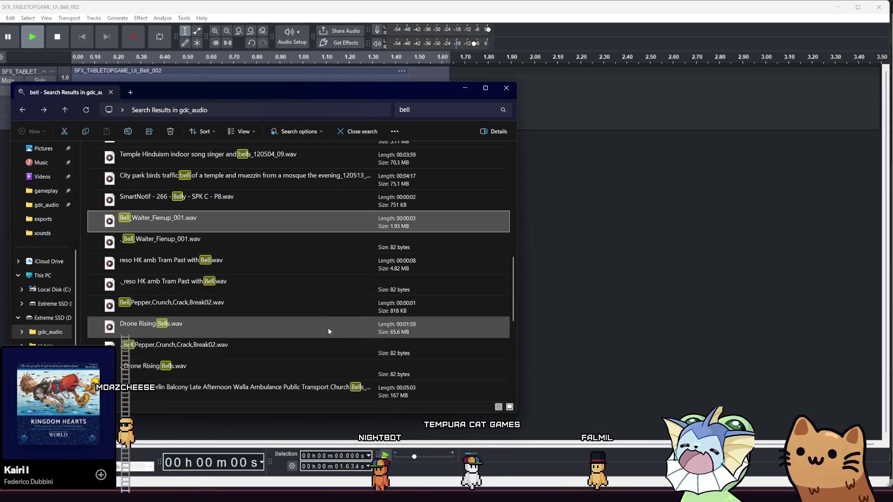
scroll(328, 328, down, 1)
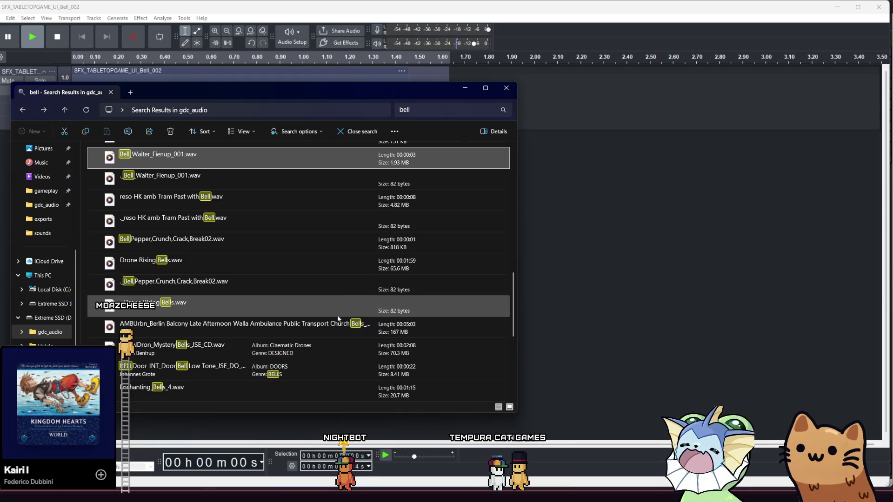
scroll(339, 316, down, 1)
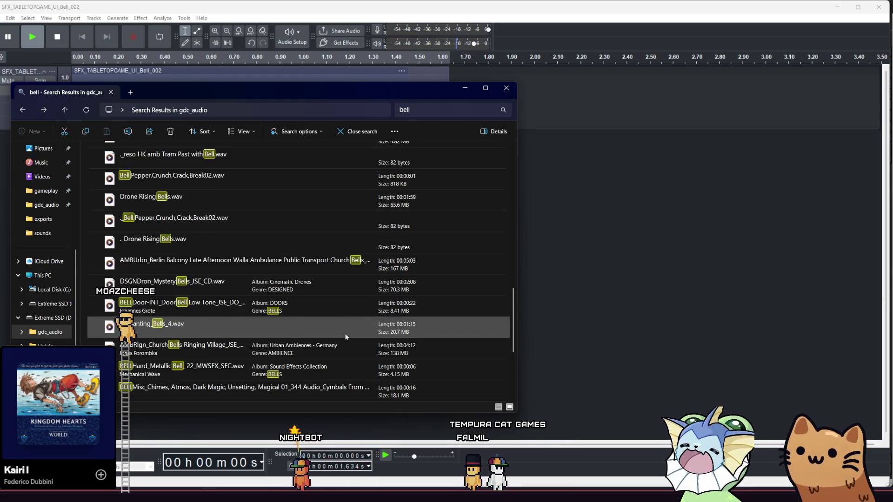
- Listen twice to DSGNDron_Mystery Bells_ISE_CD.wav, then pick the church bells and metallic hand bell clips
double_click(348, 289)
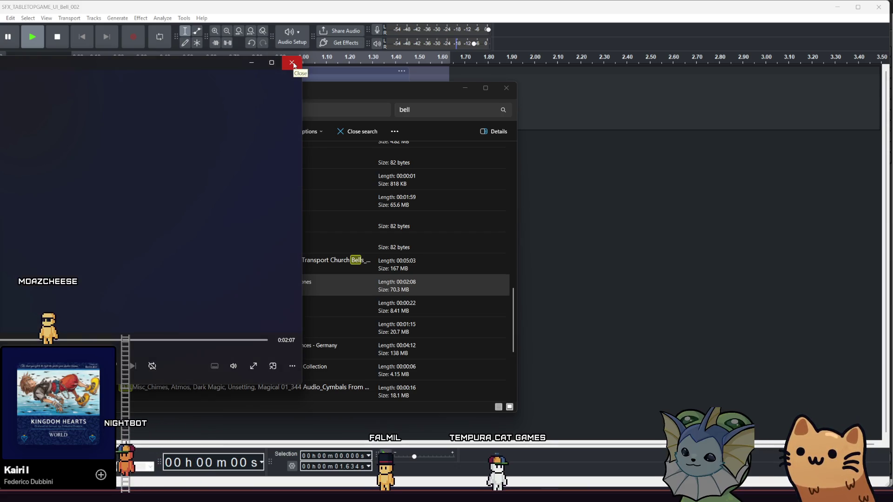
click(293, 64)
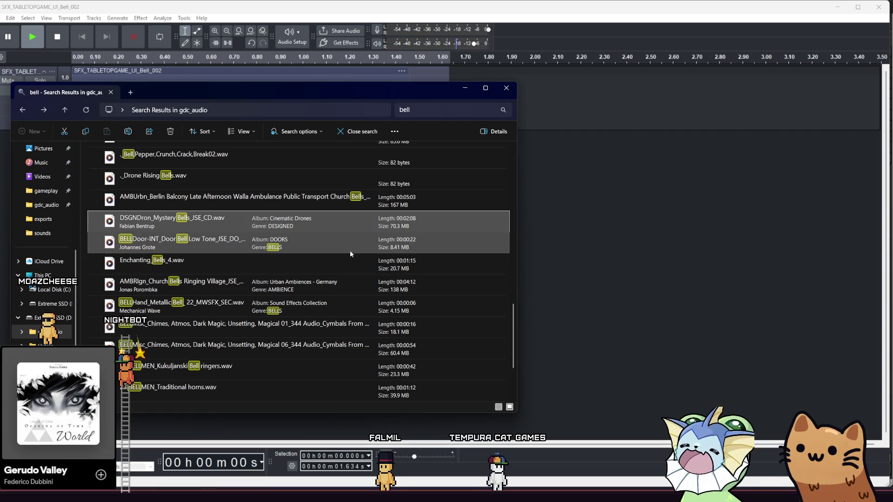
double_click(358, 219)
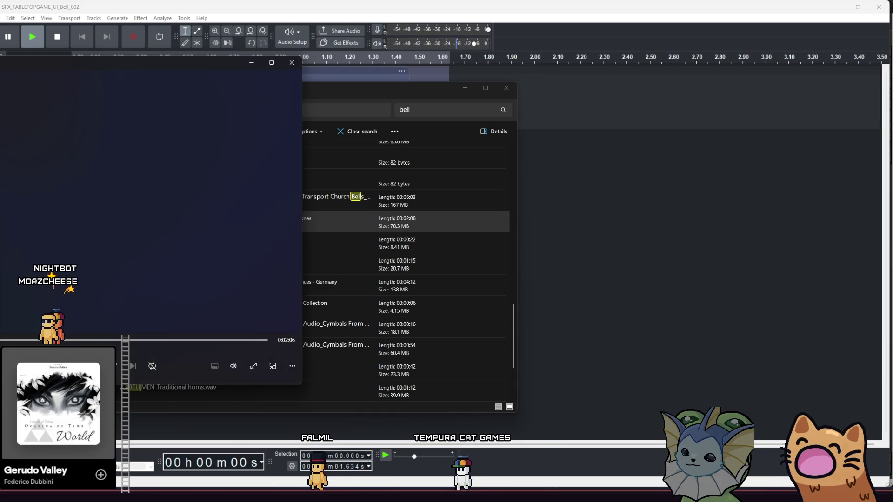
click(292, 68)
click(339, 280)
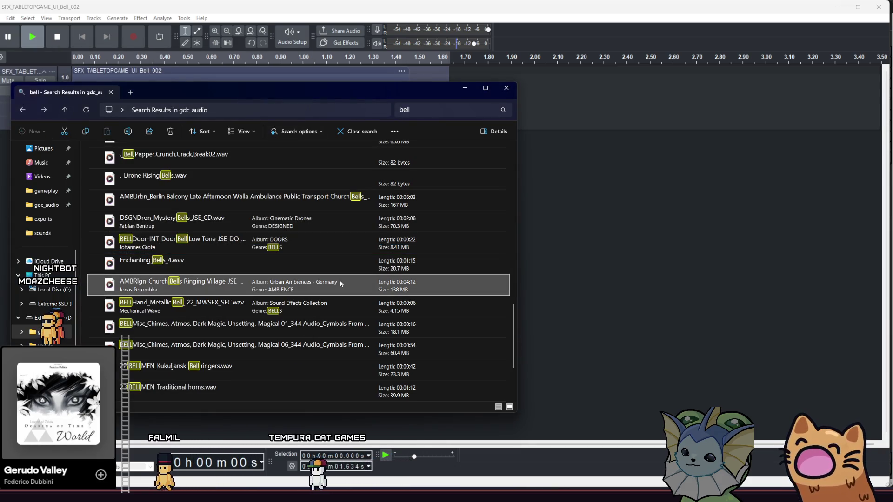
click(346, 306)
- Preview the DryingRack metal impact bell clip, checking its volume and jumping to 57 seconds
scroll(347, 303, down, 1)
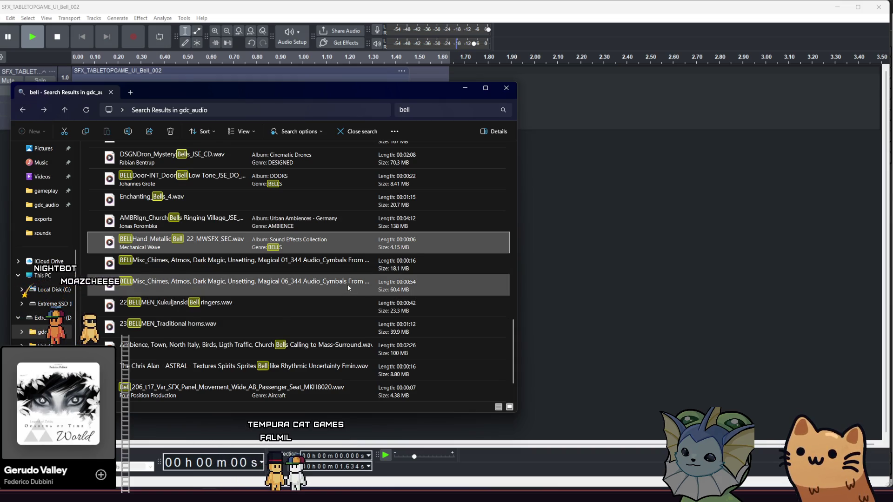
scroll(348, 286, up, 3)
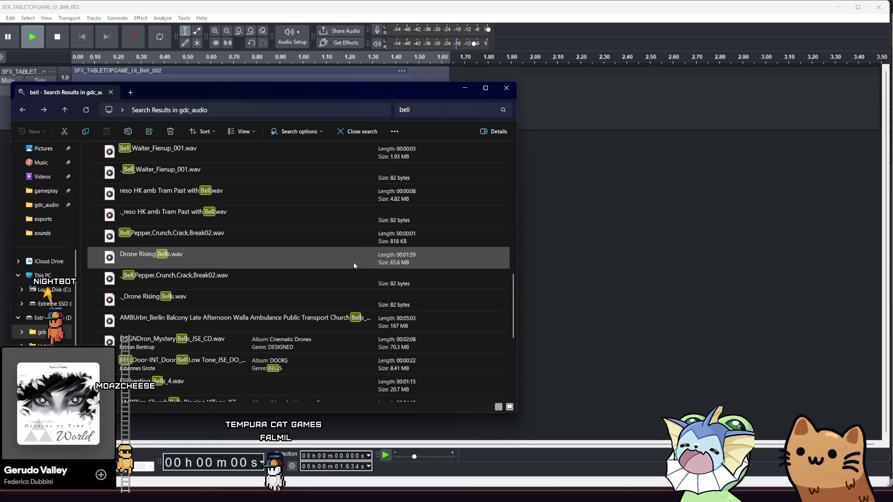
scroll(354, 262, up, 1)
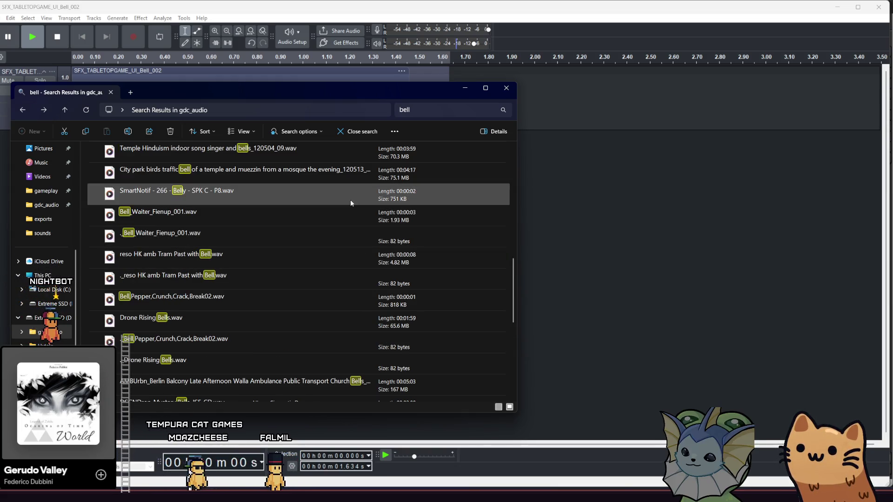
scroll(343, 200, up, 2)
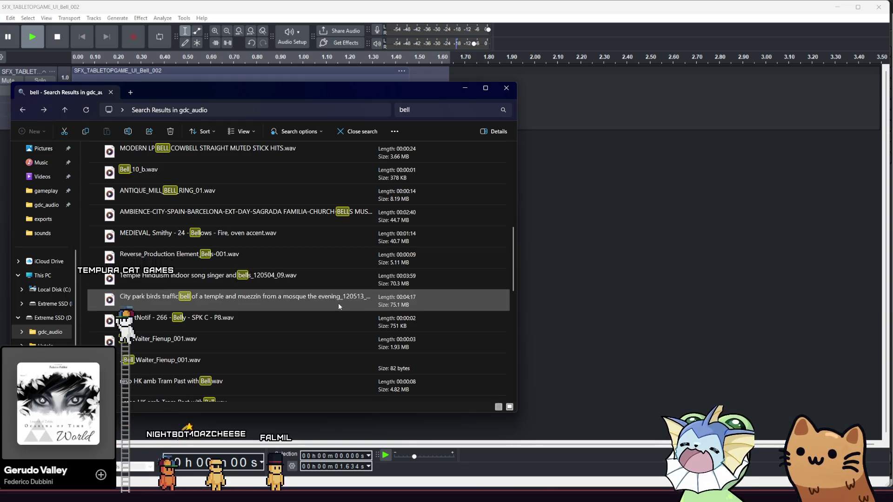
scroll(334, 302, down, 6)
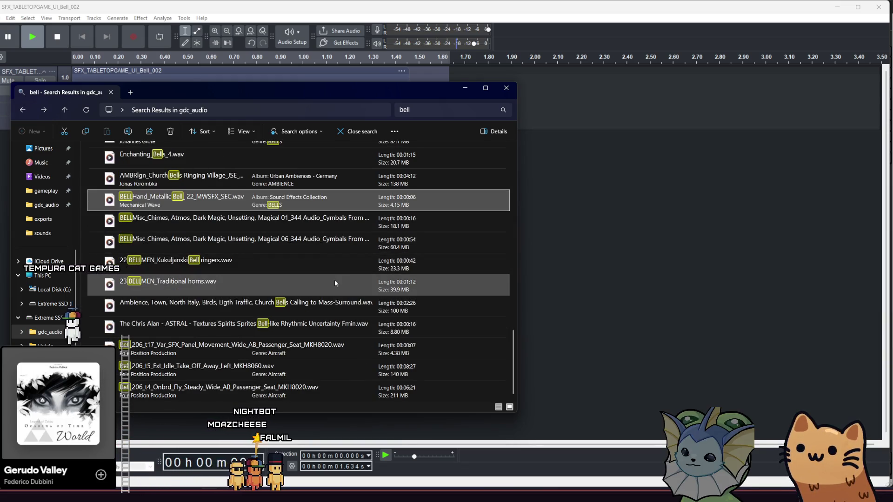
scroll(339, 285, up, 5)
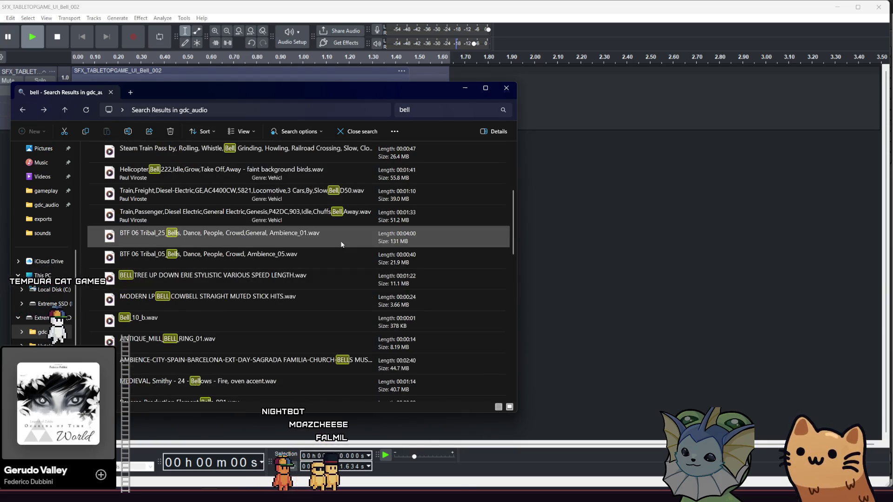
scroll(340, 247, down, 1)
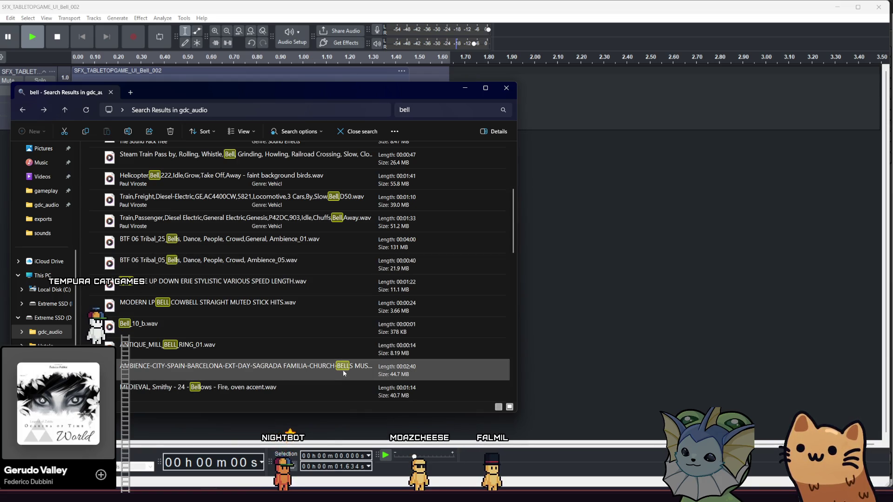
scroll(343, 375, down, 2)
scroll(331, 263, up, 3)
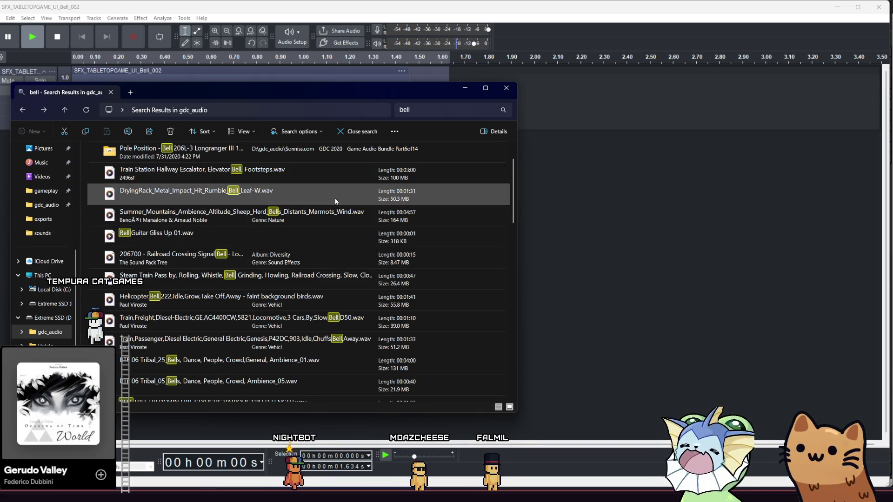
scroll(336, 201, up, 2)
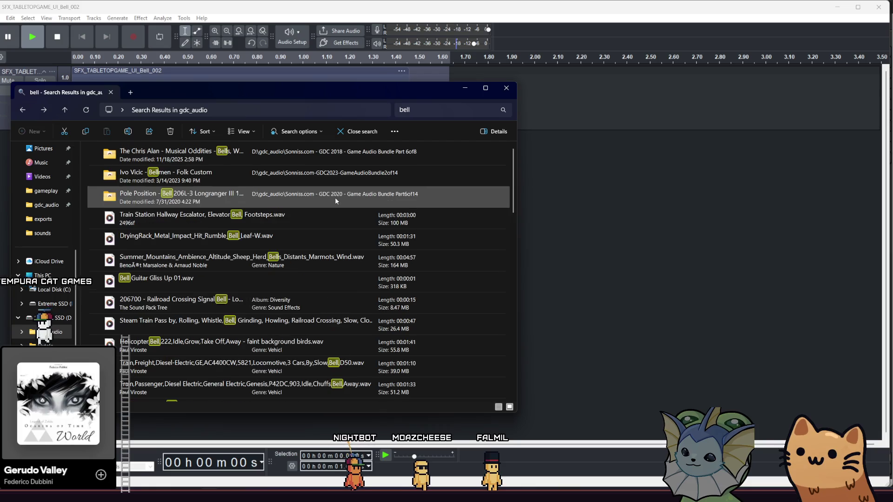
double_click(337, 239)
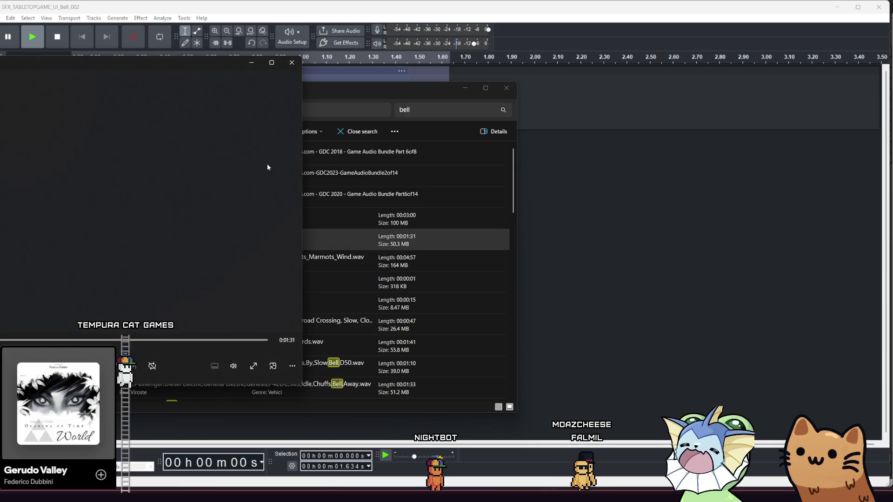
click(234, 366)
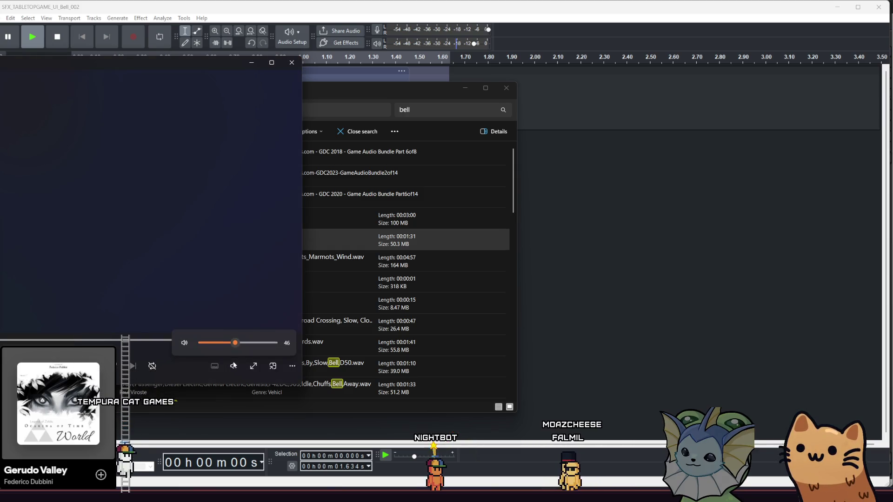
click(48, 340)
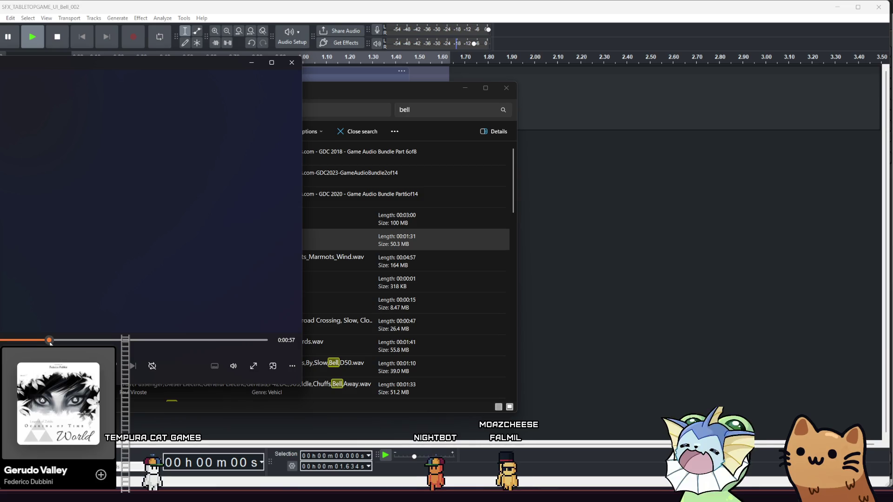
click(291, 62)
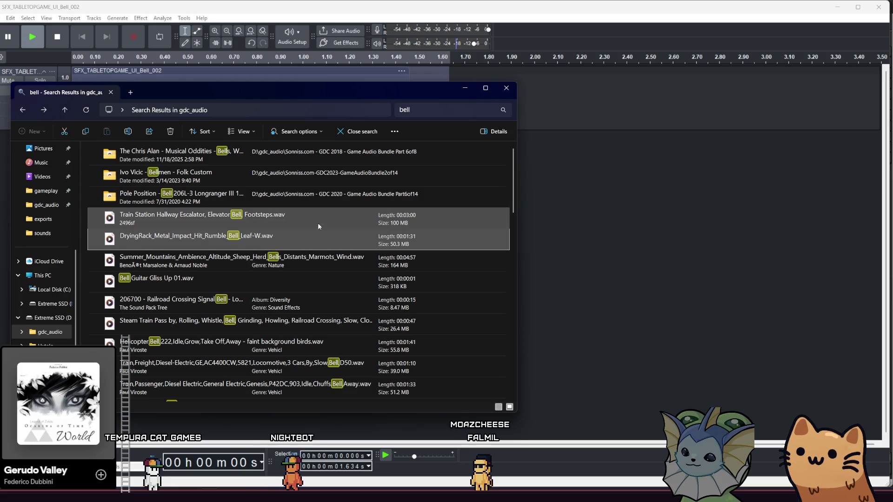
- Preview Reverse_Production Element Bells-001.wav and Enchanting Bells_4.wav
scroll(316, 310, down, 2)
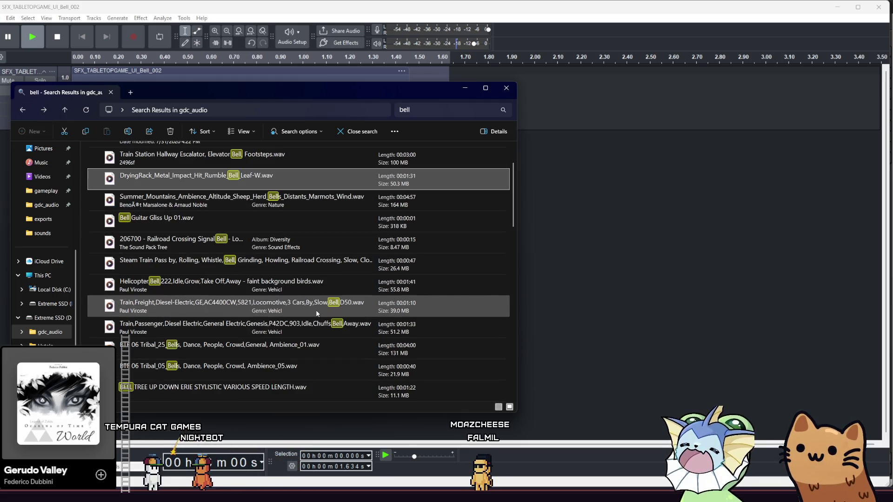
scroll(317, 302, down, 2)
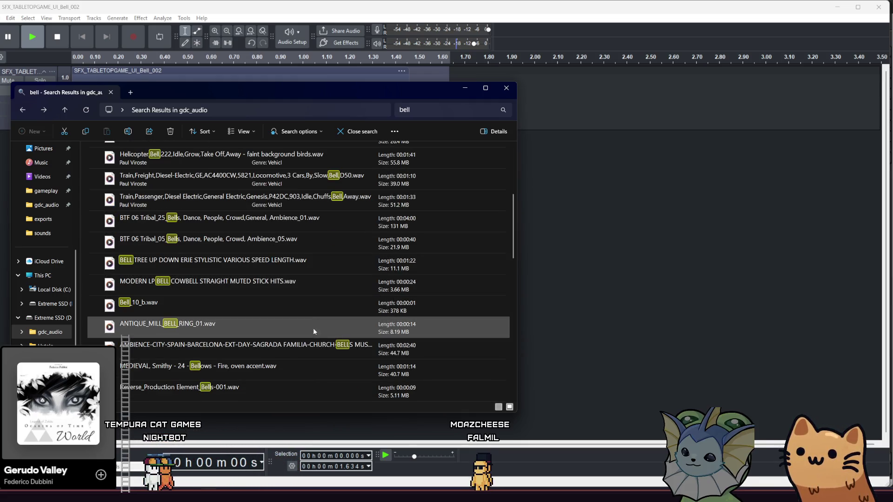
scroll(317, 367, down, 1)
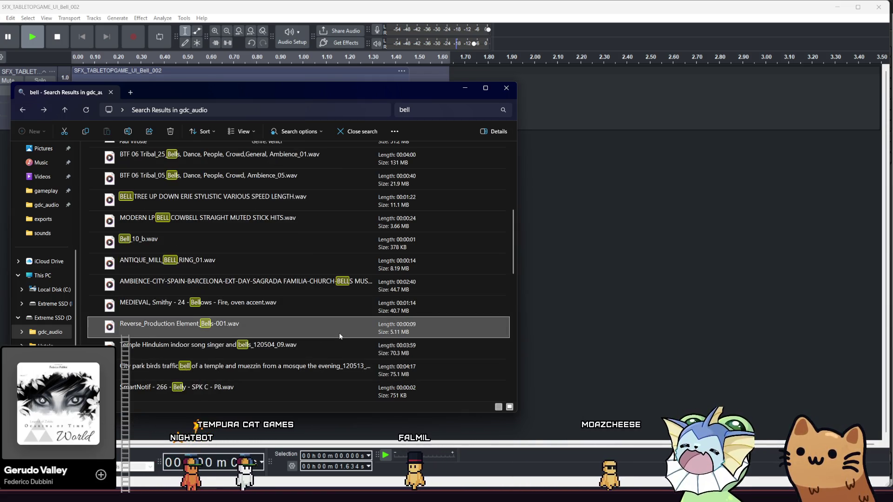
double_click(339, 333)
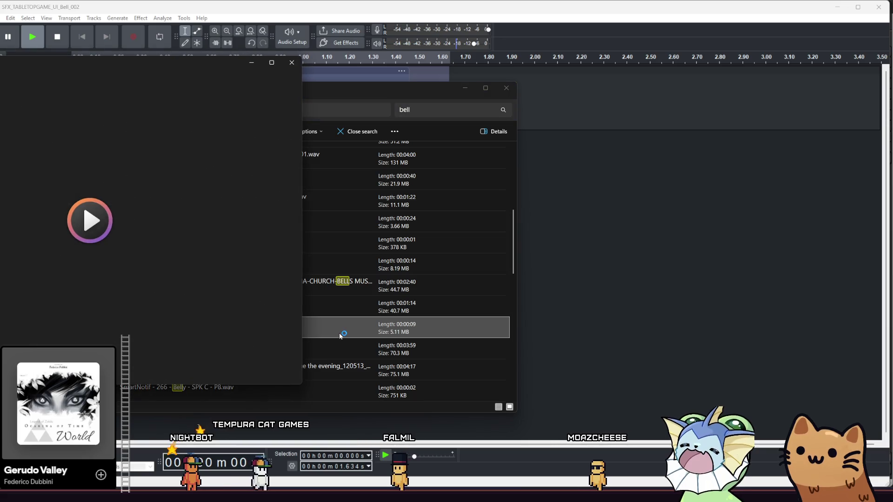
click(292, 63)
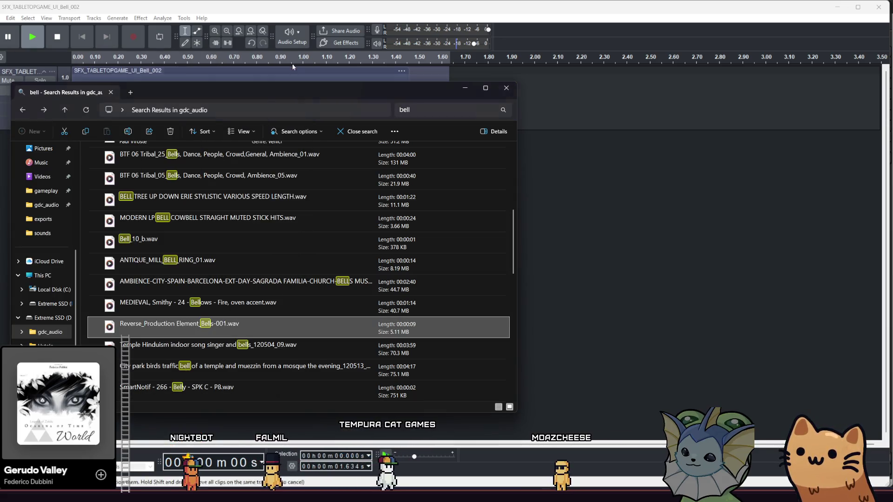
scroll(315, 270, down, 1)
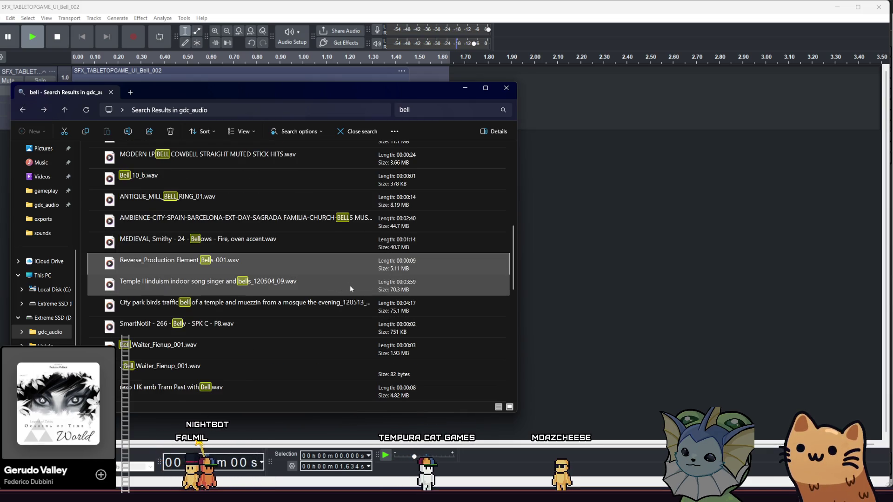
scroll(345, 346, down, 1)
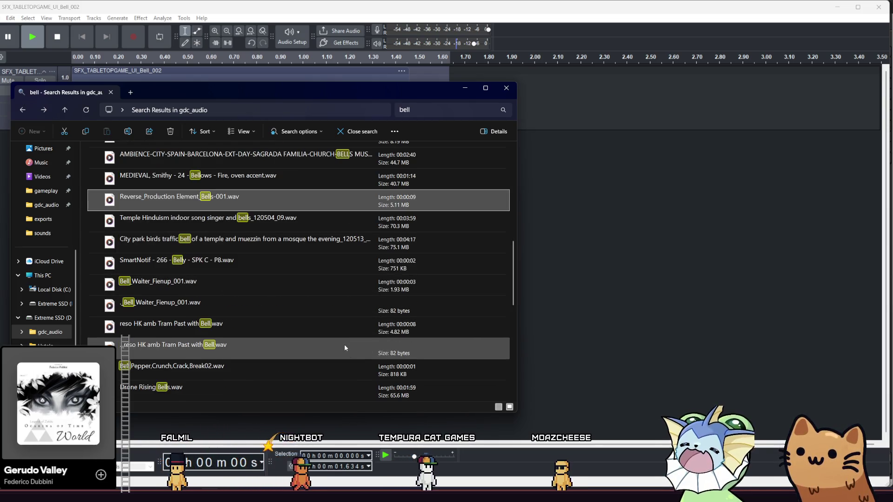
scroll(354, 353, down, 1)
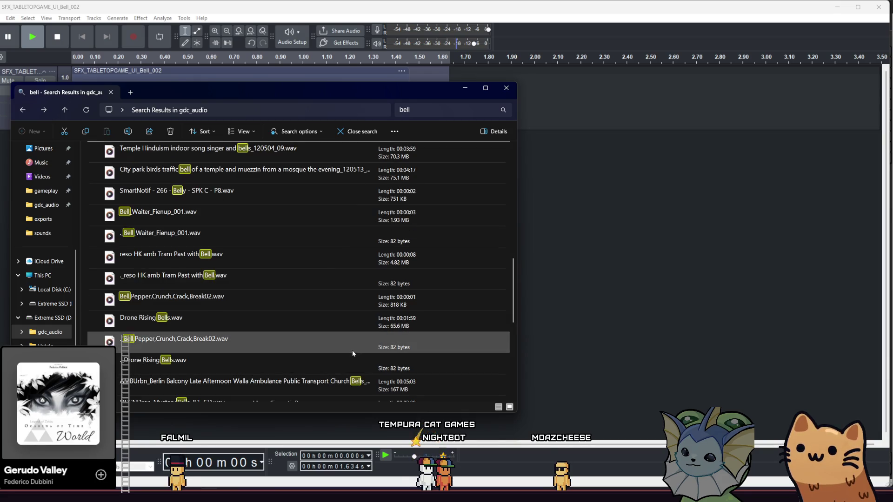
scroll(345, 328, down, 1)
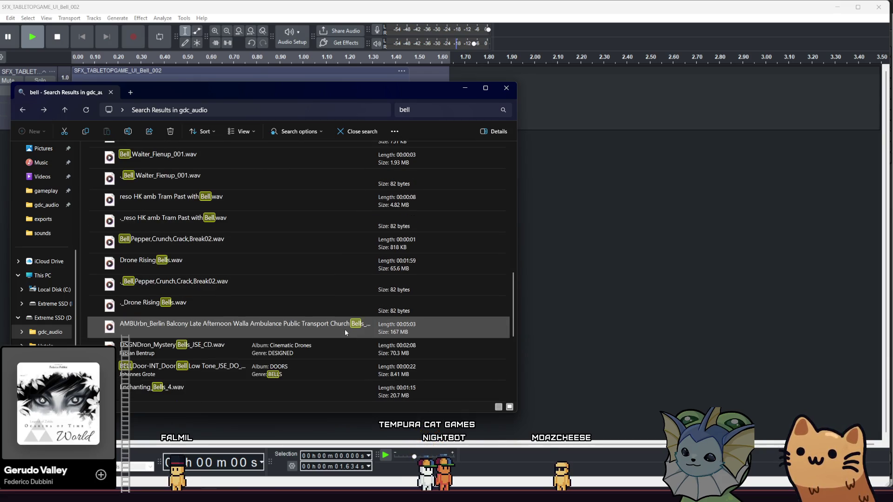
scroll(345, 330, down, 2)
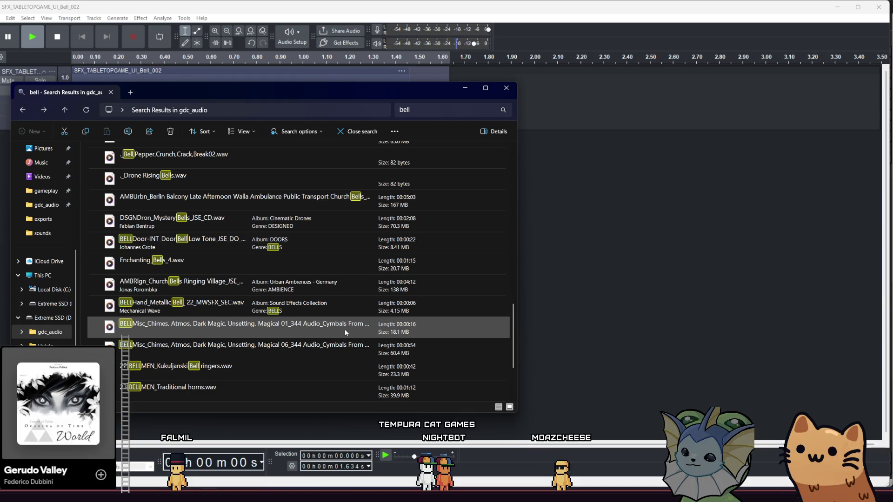
double_click(342, 258)
click(347, 260)
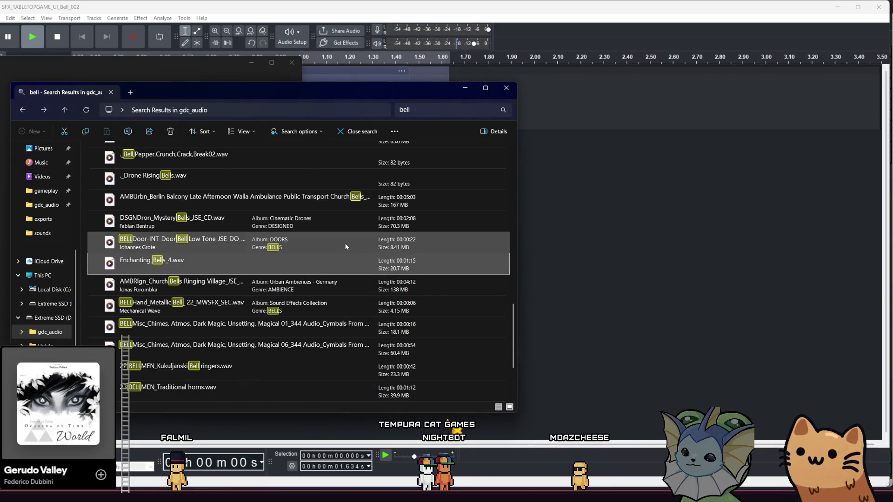
click(291, 66)
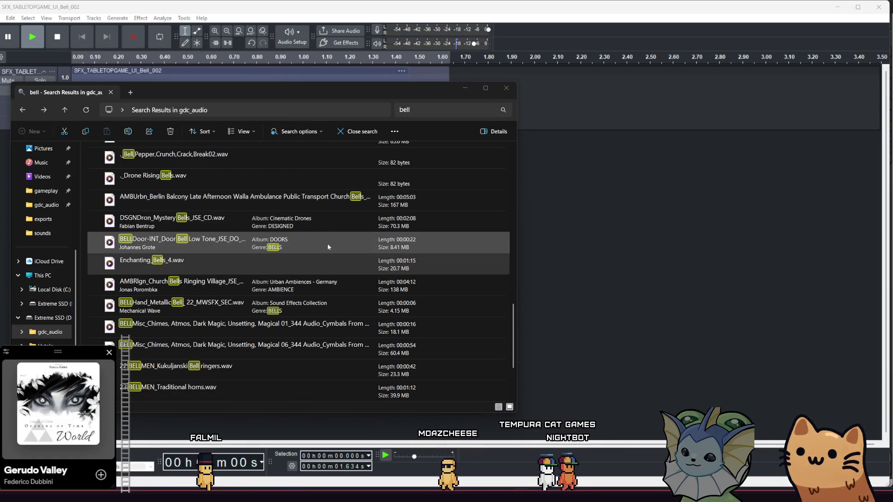
- Preview the Door bell and Hand_Metallic Bell_22 files, adding Hand_Metallic to Audacity as a track
double_click(358, 246)
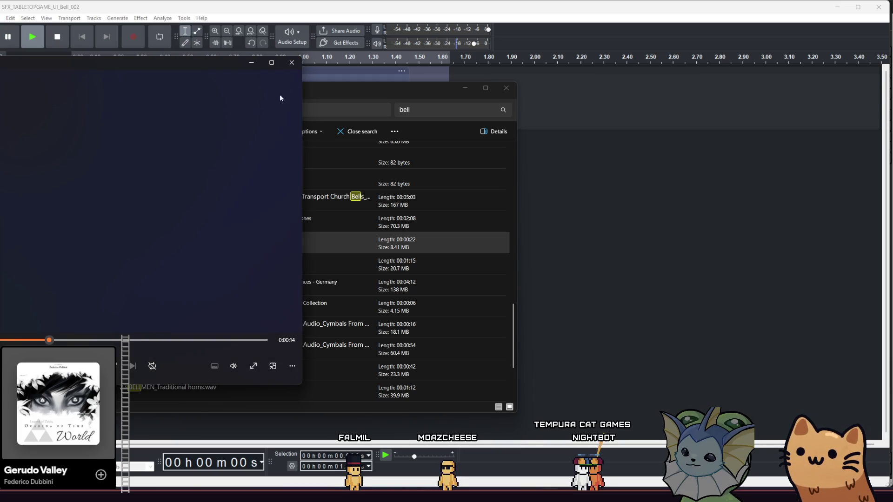
click(292, 66)
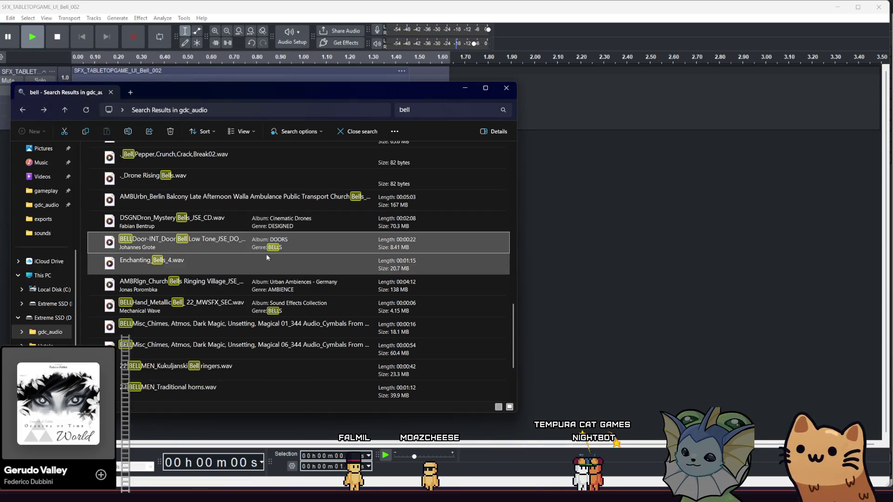
click(311, 311)
double_click(331, 309)
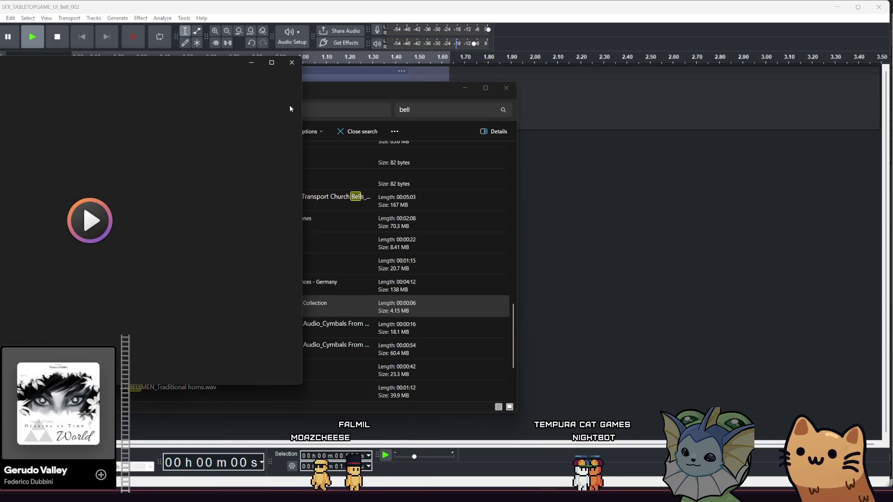
click(288, 63)
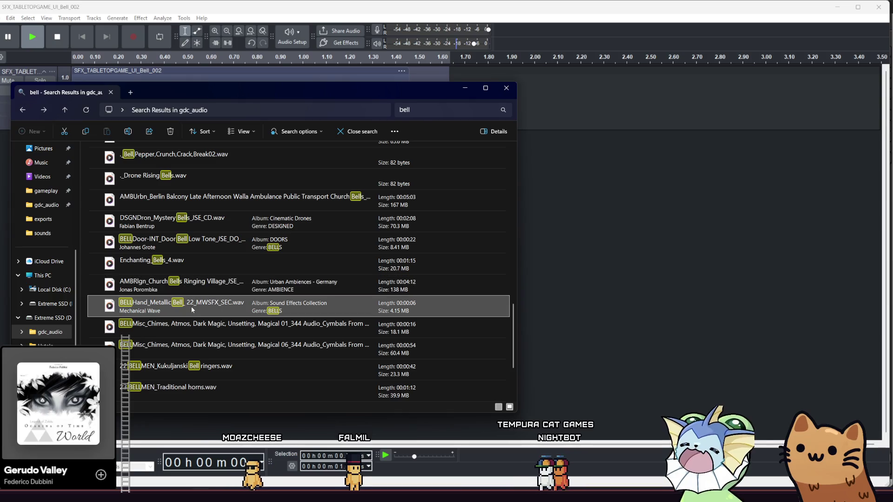
drag(220, 302, 595, 218)
- Play the hand bell clip's section from about 2.08 s to 4 s
ctrl+scroll(245, 273, down, 2)
mouse_move(153, 137)
mouse_down()
mouse_move(267, 168)
mouse_move(276, 199)
mouse_up()
drag(219, 170, 346, 171)
key(space)
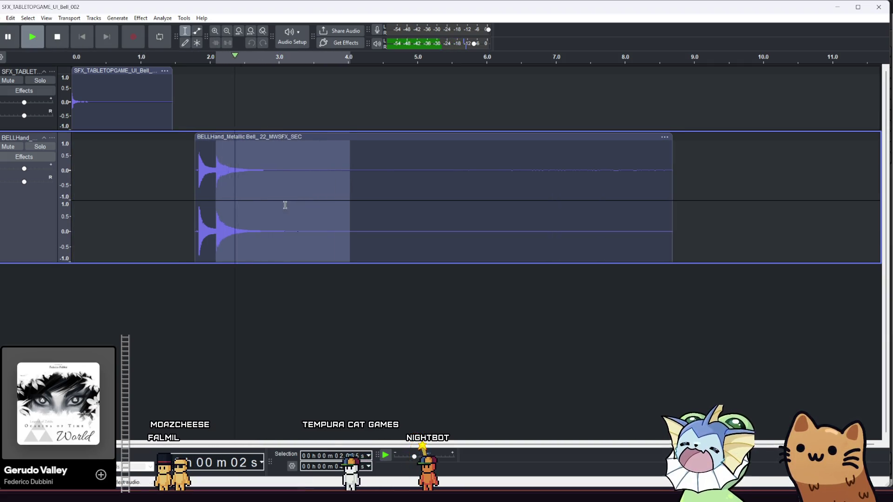
key(space)
key(space)
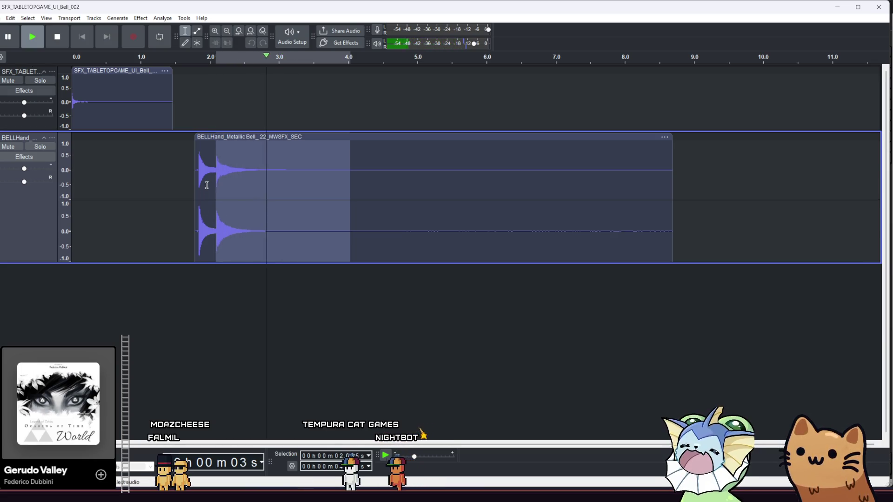
click(172, 172)
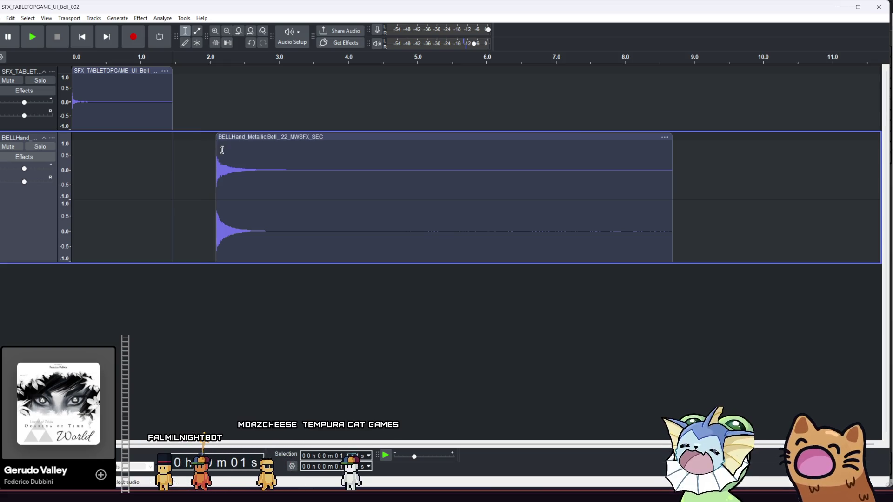
- Move the hand bell clip to 0 s, trim it to about 1.7 seconds, and play both layers
drag(227, 138, 83, 138)
click(26, 107)
key(space)
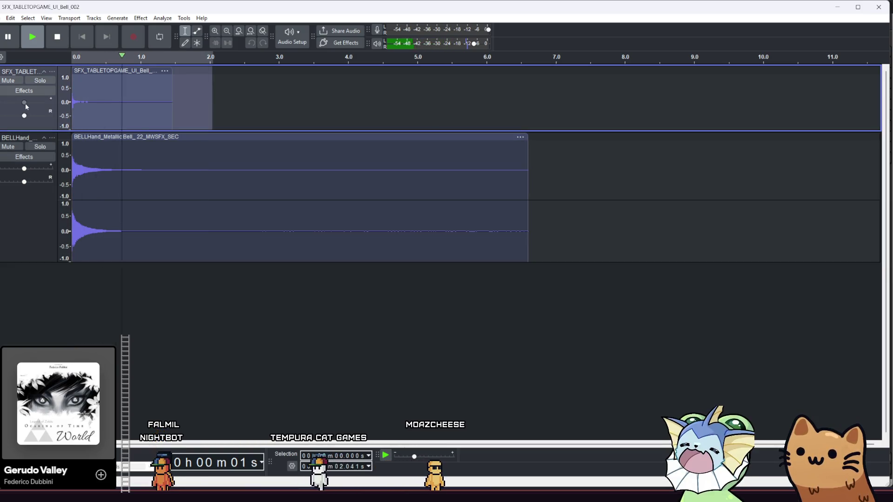
key(space)
key(space)
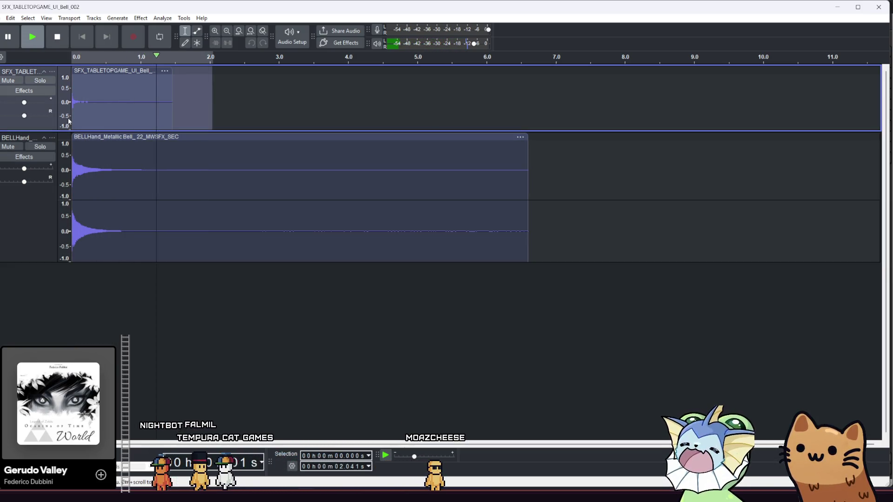
key(space)
drag(527, 142, 190, 153)
key(space)
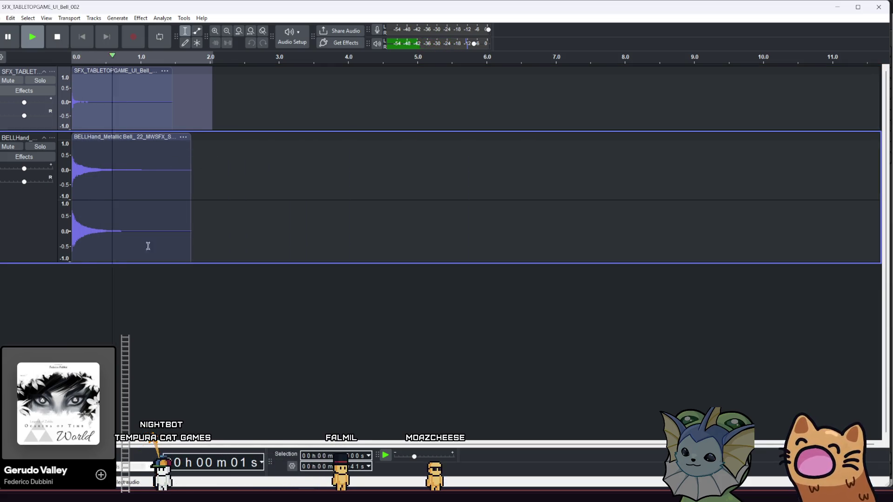
key(alt+Tab)
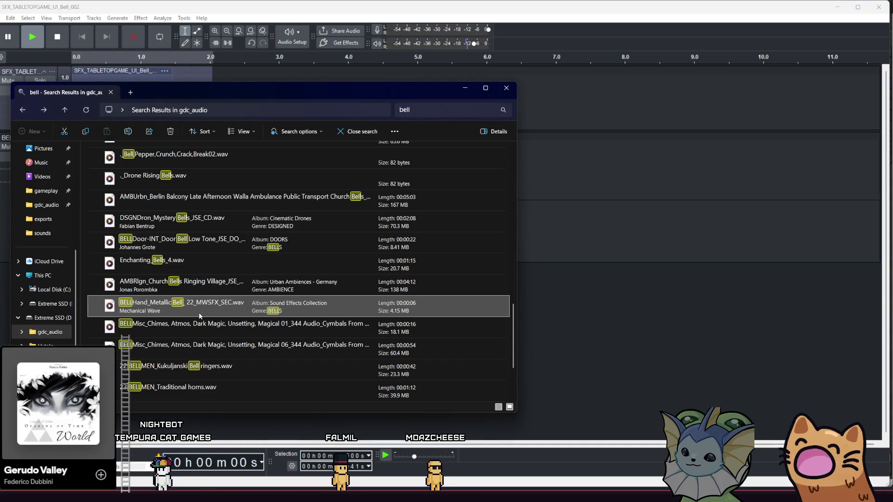
- Search the library for 'metal hit' and preview The Captain's Shield Metal Hit 5.wav
scroll(201, 314, down, 3)
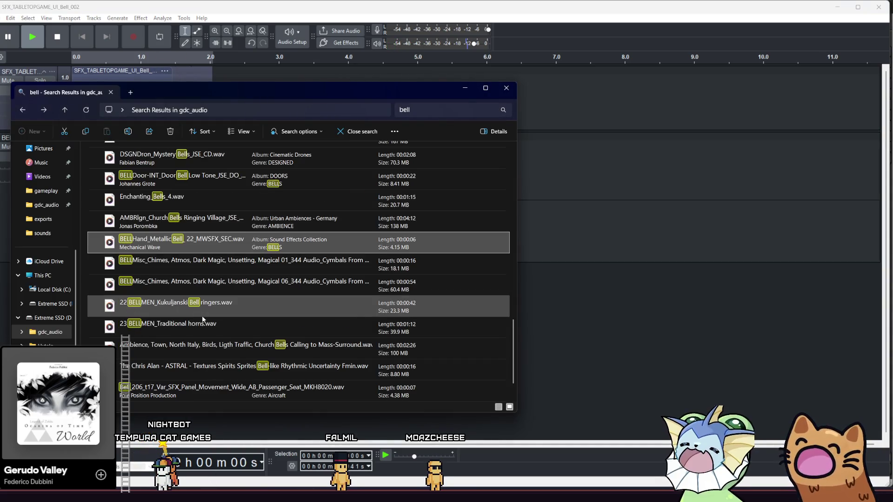
click(428, 111)
text(metal hit)
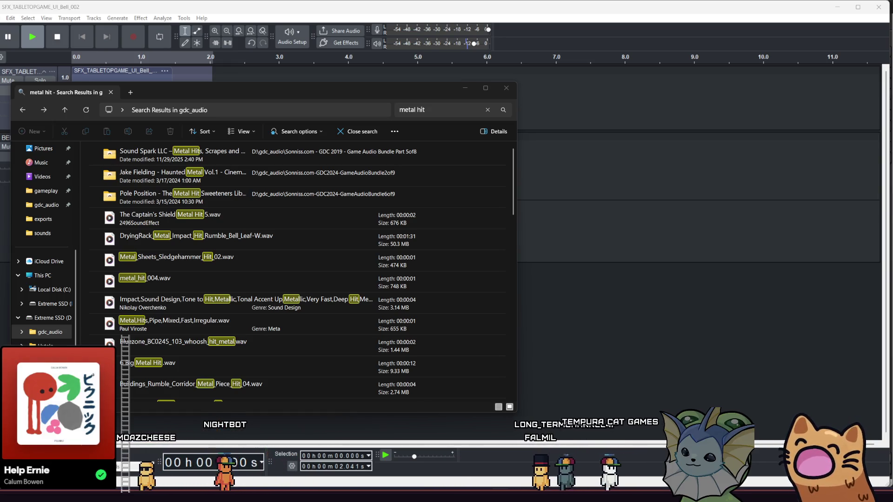
mouse_move(191, 88)
mouse_down()
mouse_move(344, 82)
mouse_move(440, 94)
mouse_up()
click(542, 223)
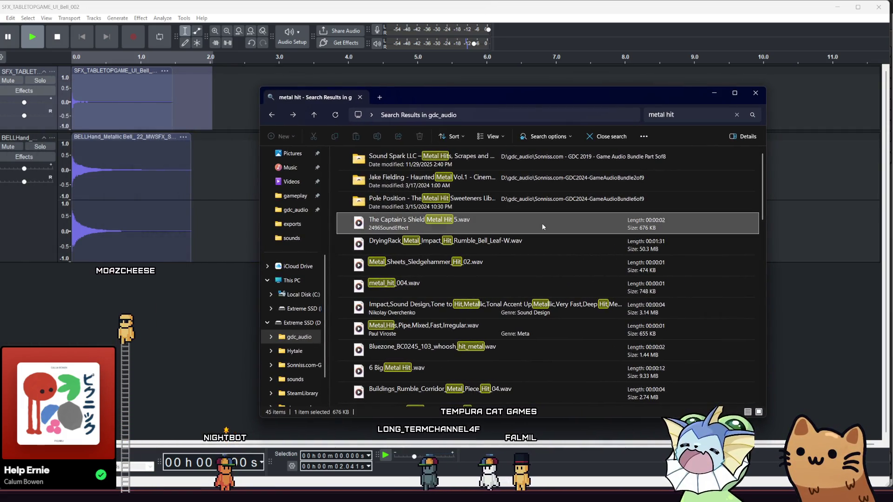
double_click(542, 224)
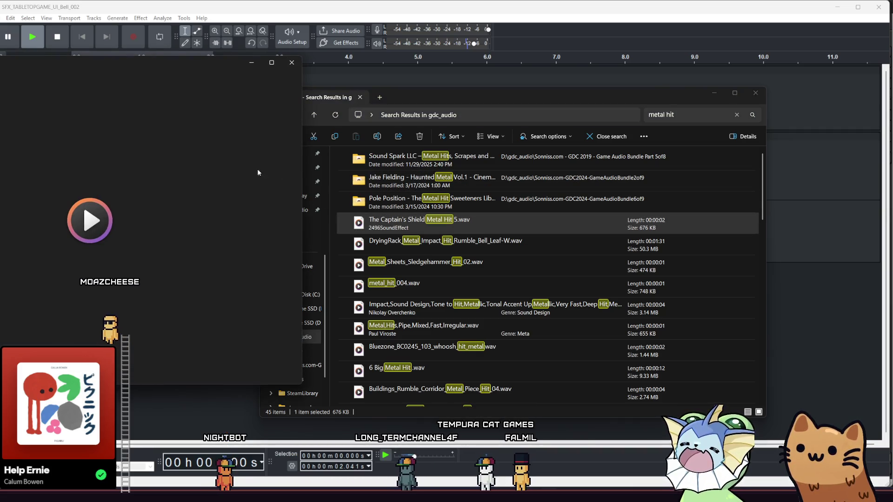
click(291, 63)
- Add The Captain's Shield Metal Hit 5 as a third track, trim its silent start, and play the layers to about 2.3 s
mouse_move(410, 222)
mouse_down()
mouse_move(140, 254)
mouse_move(141, 308)
mouse_up()
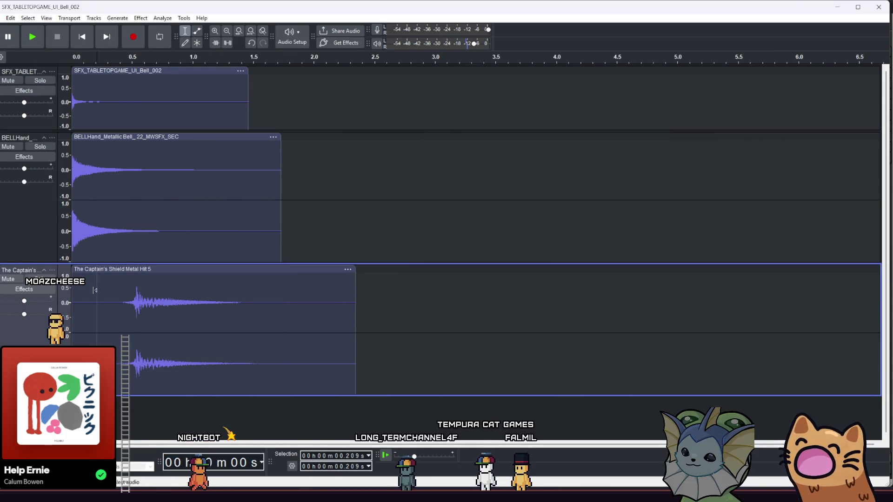
mouse_move(110, 273)
mouse_down()
mouse_move(136, 275)
mouse_move(80, 271)
mouse_up()
drag(327, 315, 72, 75)
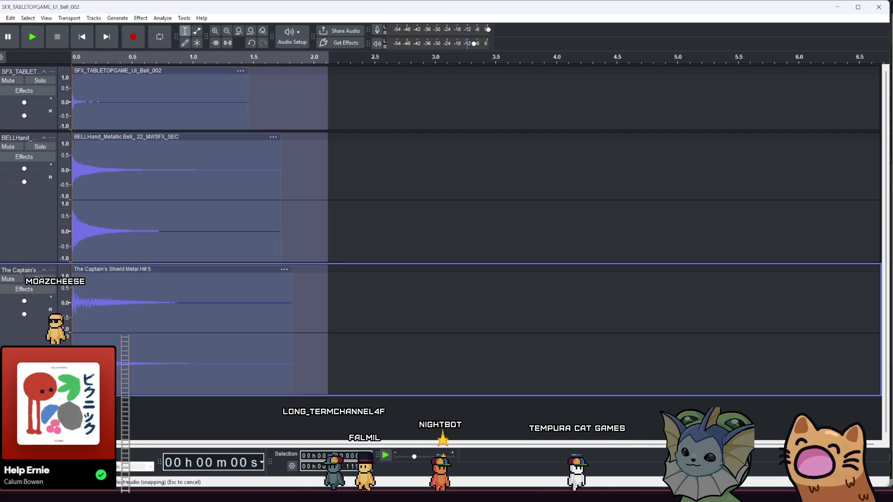
key(space)
key(space)
key(space)
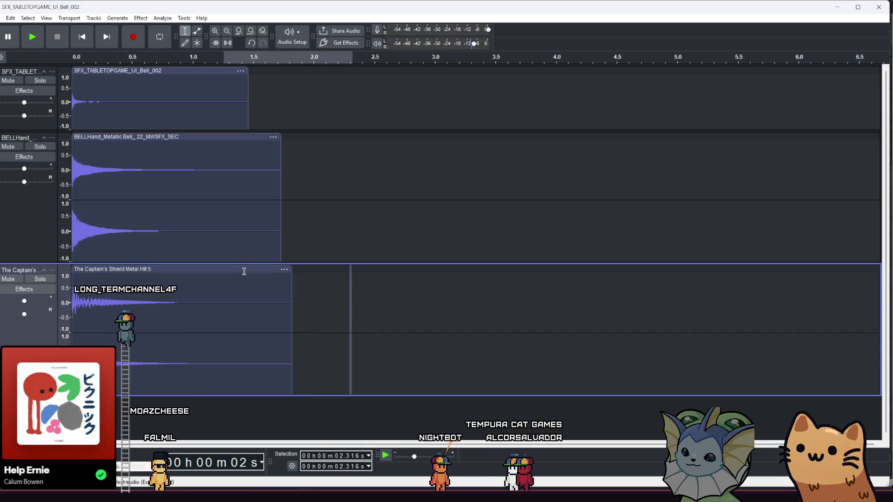
shift+click(352, 325)
key(space)
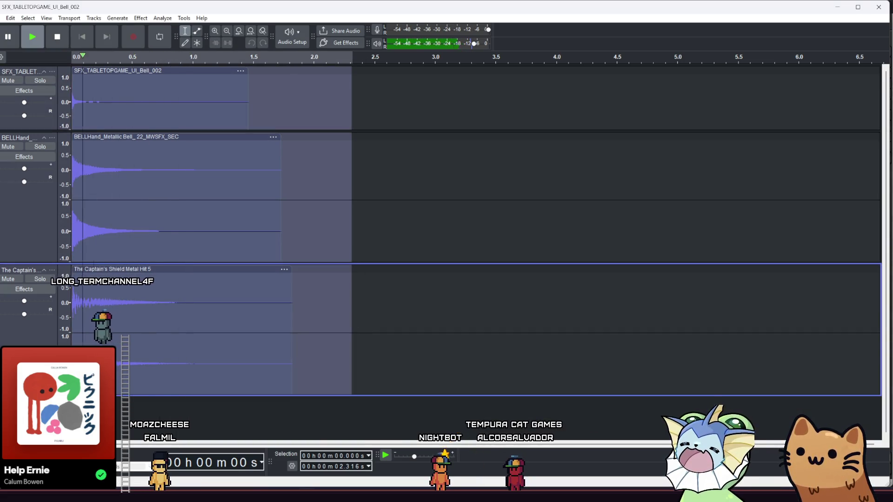
key(space)
key(space)
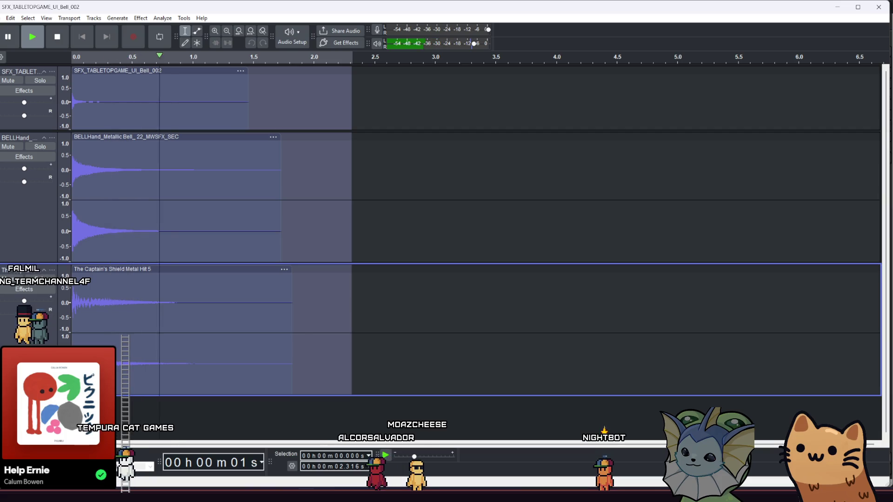
key(space)
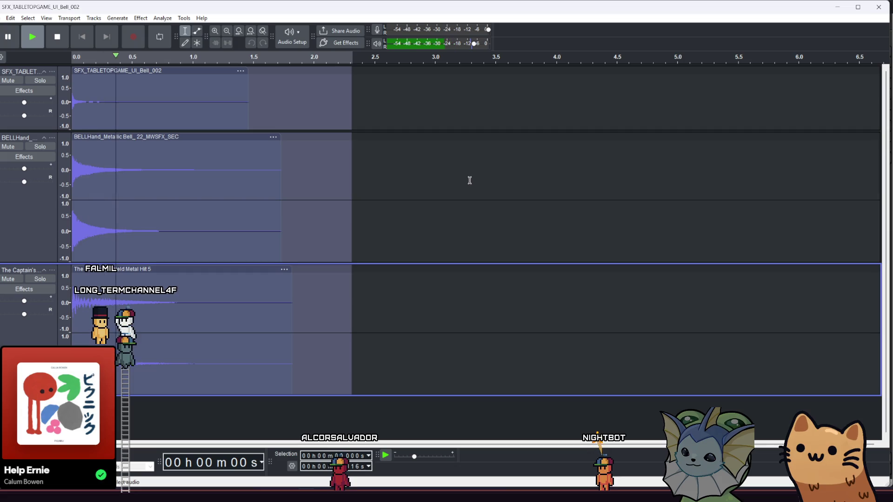
- Trim the hand bell clip to just under 1 second and apply Fade Out to its tail
click(409, 174)
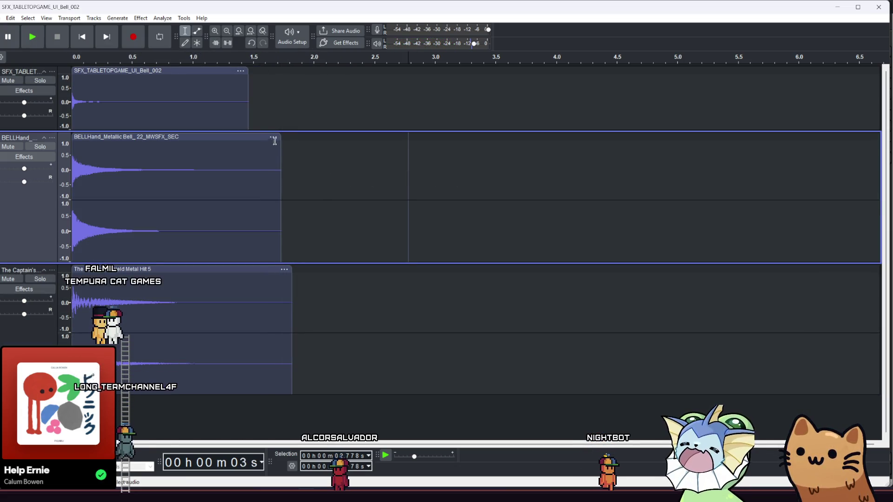
drag(281, 140, 190, 143)
mouse_move(190, 174)
mouse_down()
mouse_move(99, 180)
mouse_move(122, 179)
mouse_up()
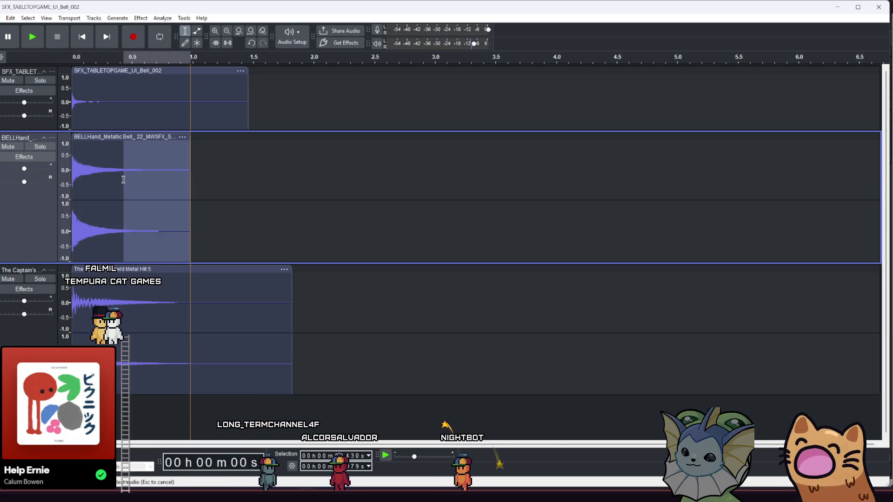
click(140, 17)
mouse_move(163, 89)
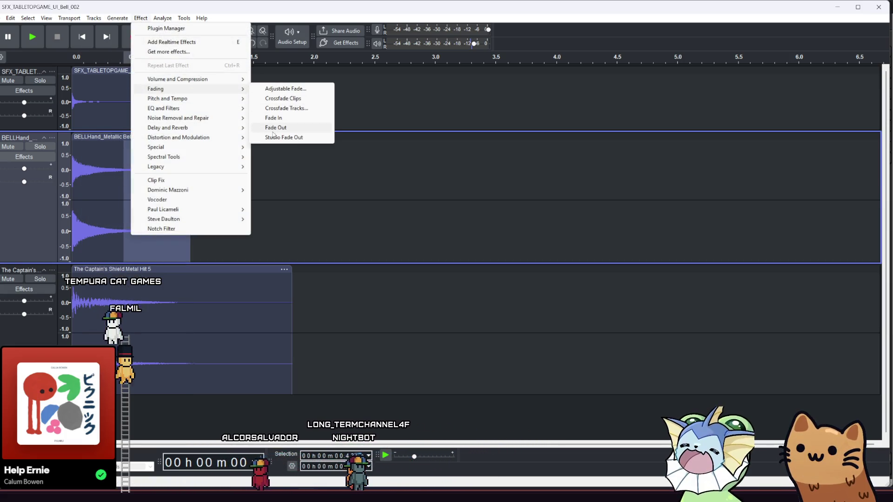
click(274, 128)
drag(329, 275, 73, 93)
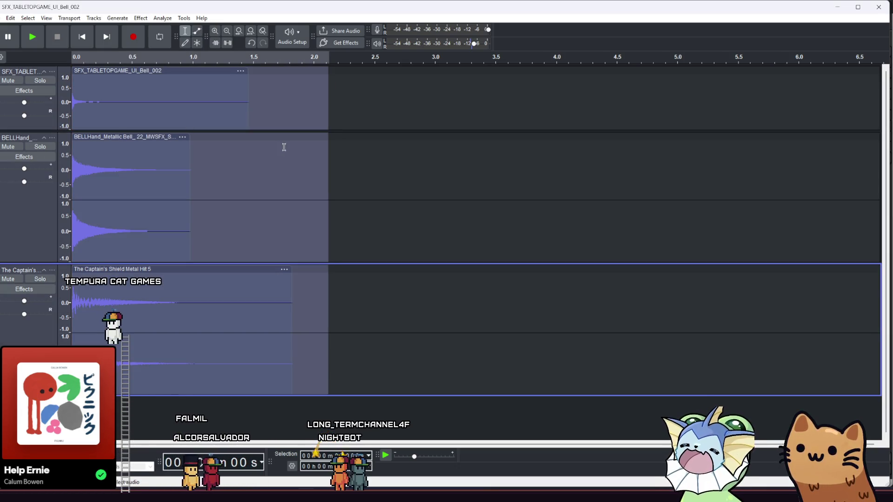
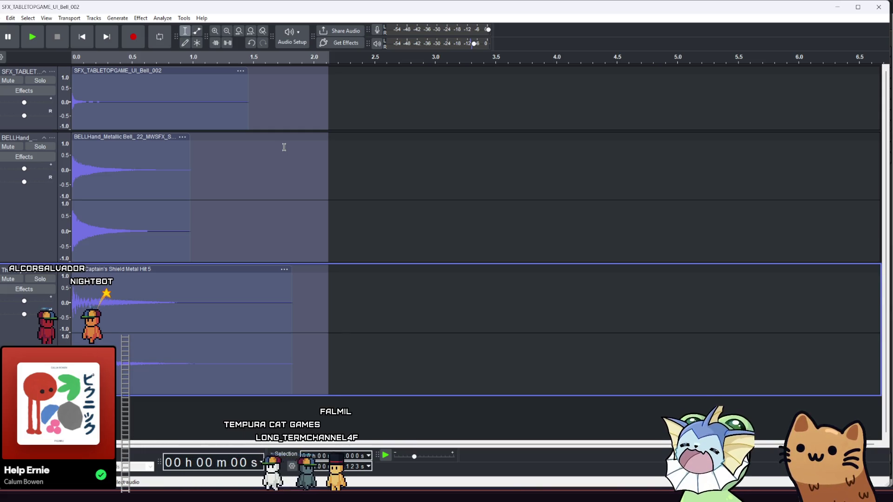
- Play the layered bell mix several times to judge it
key(space)
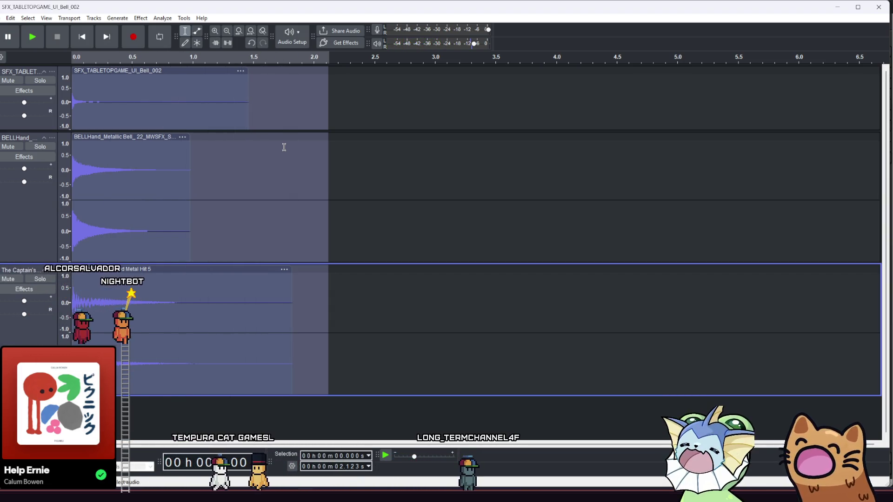
key(space)
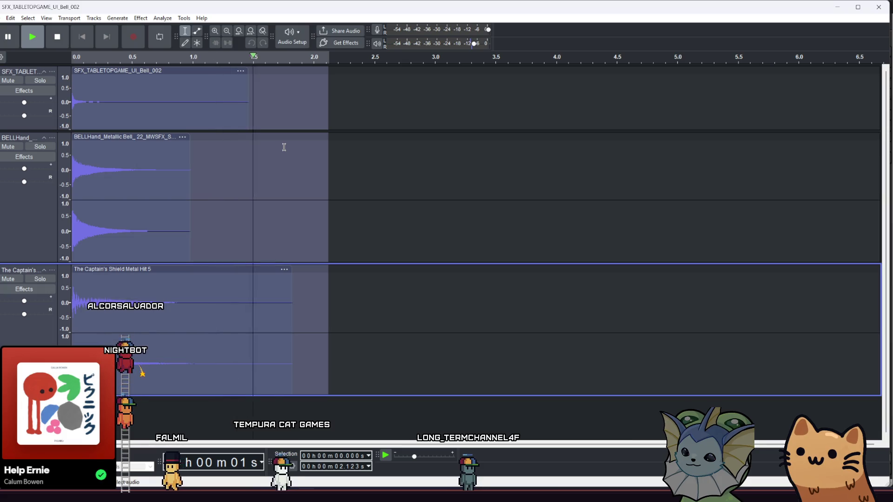
key(space)
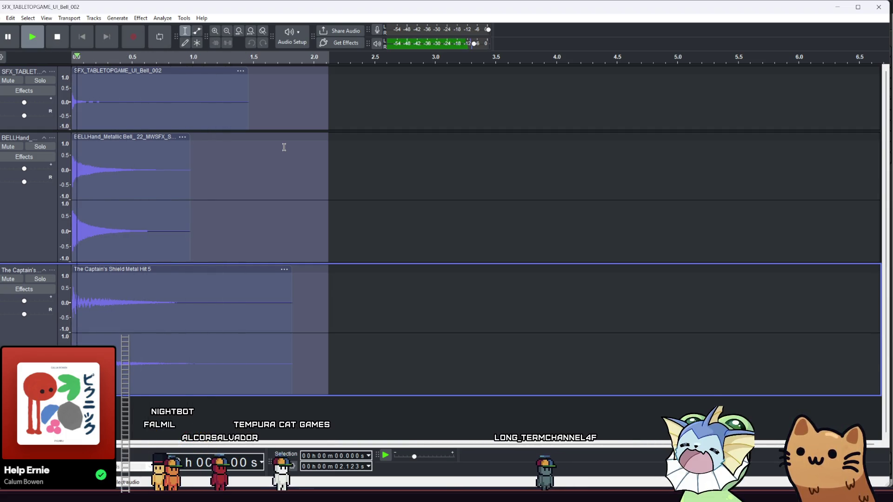
key(space)
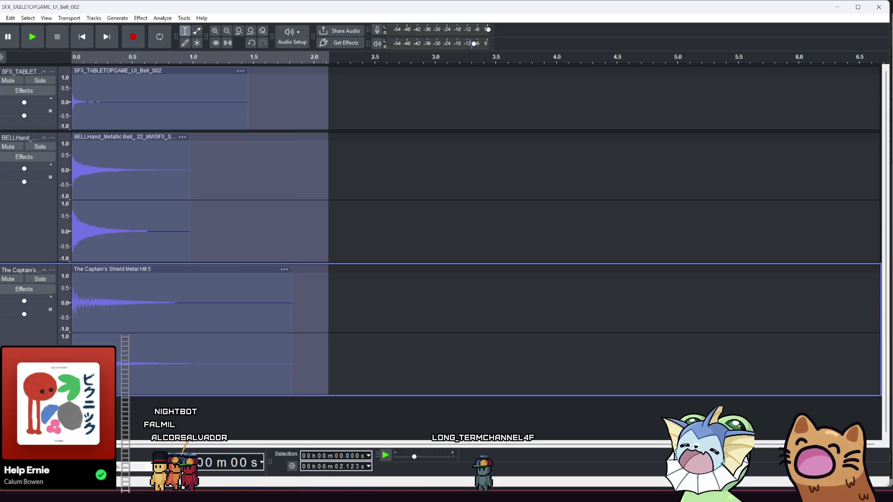
- Select the range from 0 to about 1.89 s and play it
click(256, 317)
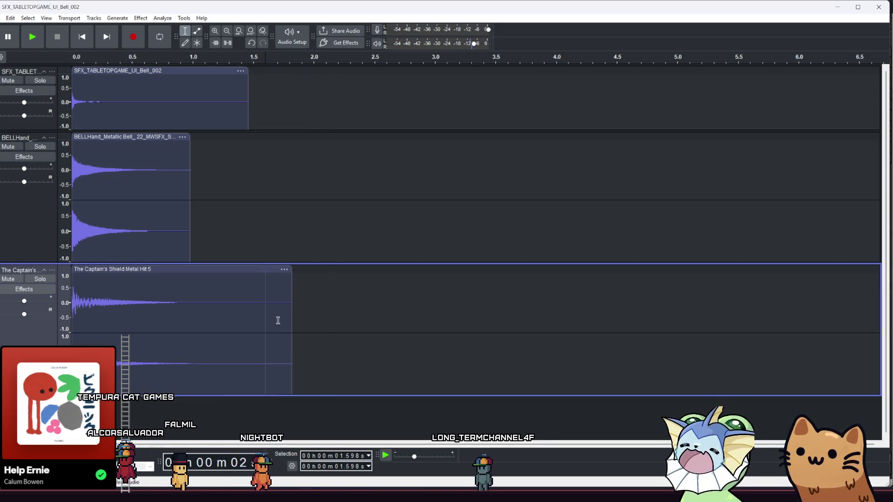
drag(301, 317, 20, 101)
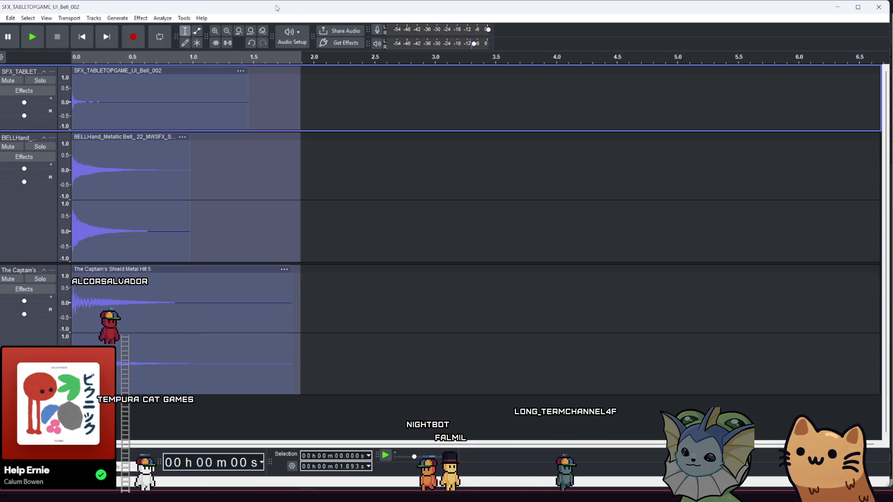
key(space)
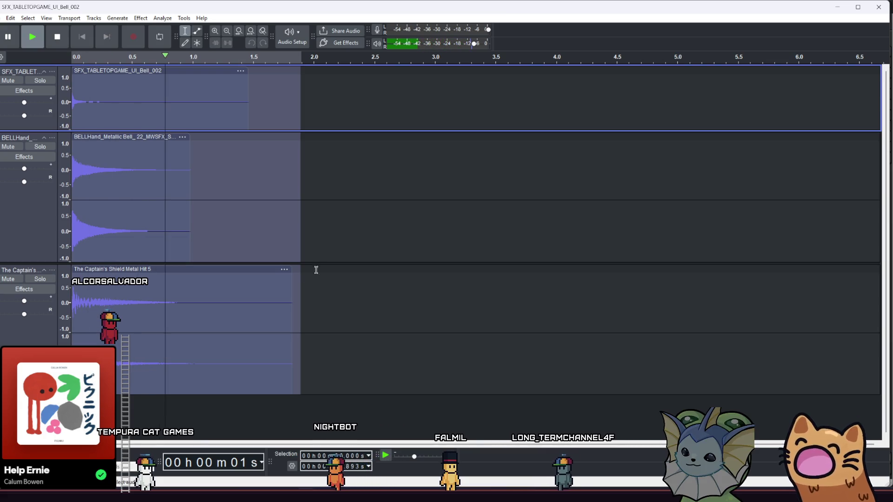
key(space)
- Delete The Captain's Shield Metal Hit 5 track, keeping only the two bell tracks
key(ctrl+z)
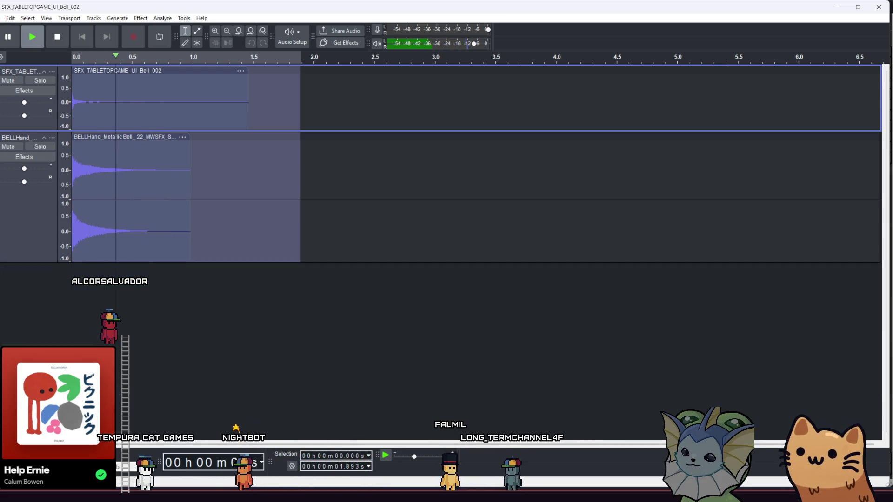
key(ctrl+y)
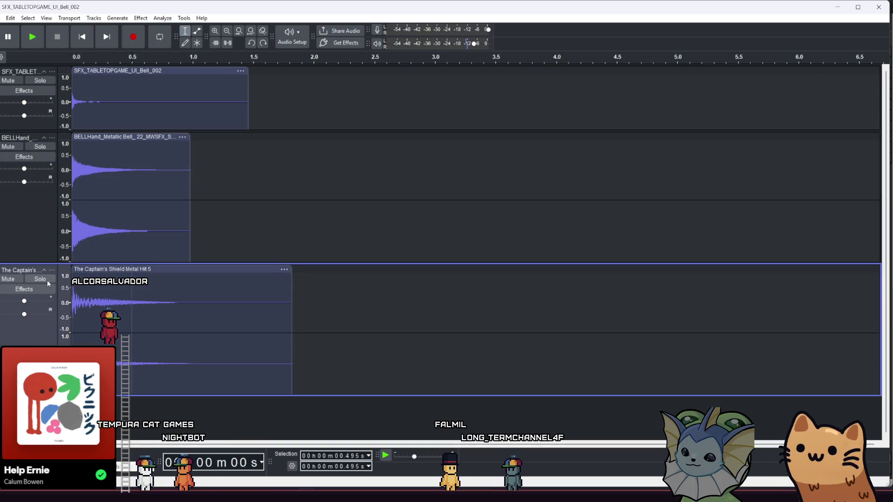
double_click(256, 304)
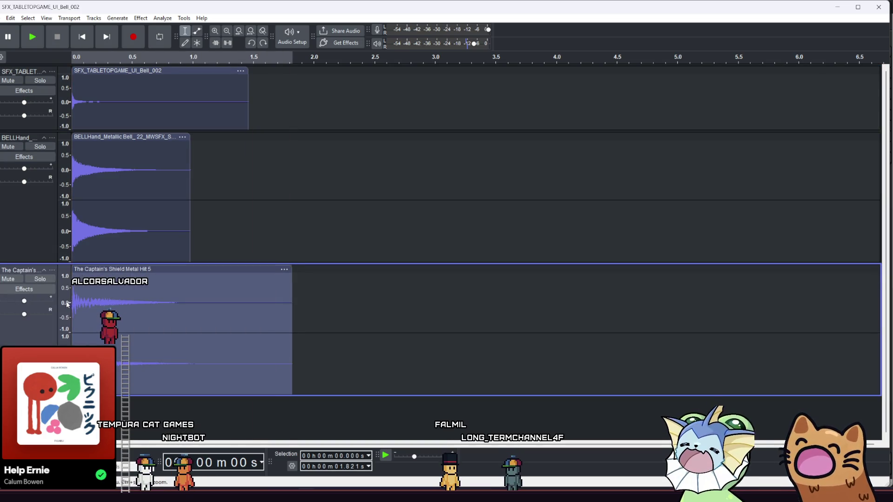
key(ctrl+z)
key(alt+Tab)
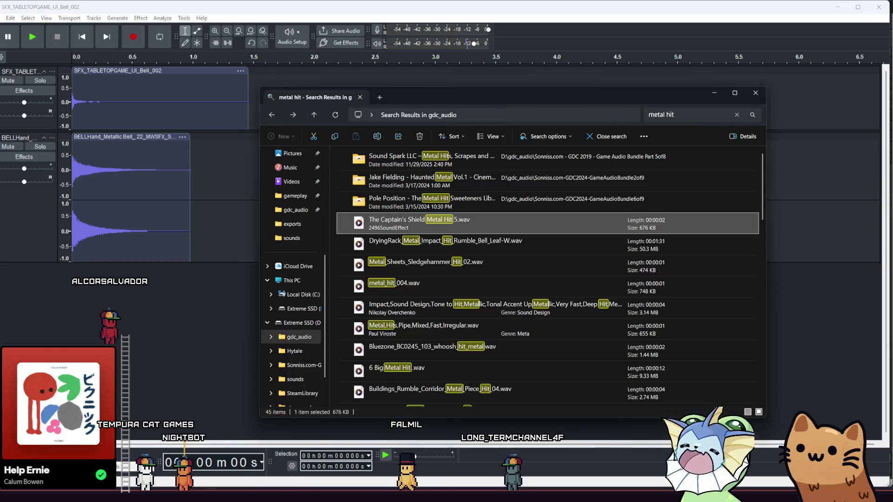
- Preview Metal_Sheets_Sledgehammer_Hit_02, metal_hit_004, the Impact Sound Design hit and Metal Hits Pipe Mixed
double_click(476, 269)
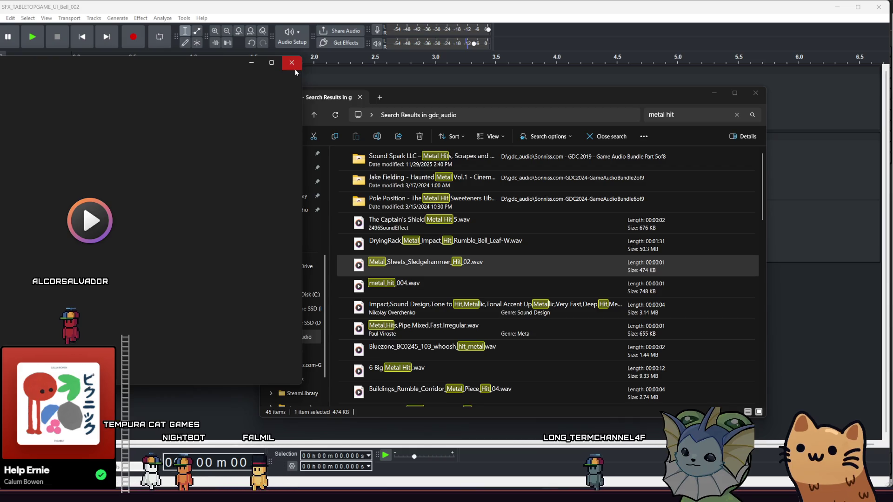
click(233, 368)
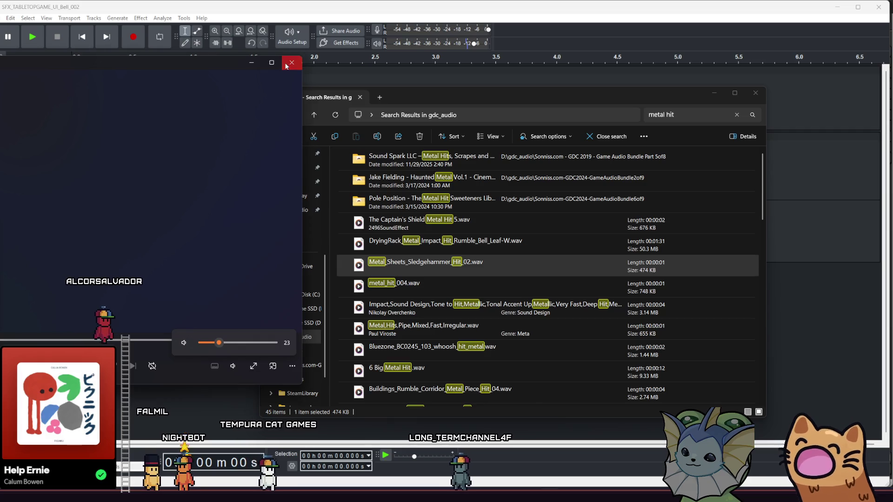
click(286, 66)
double_click(409, 284)
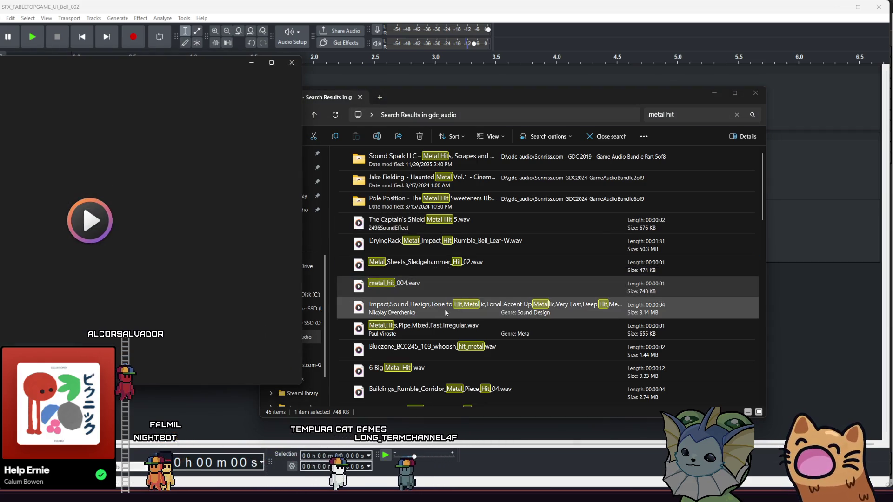
click(292, 66)
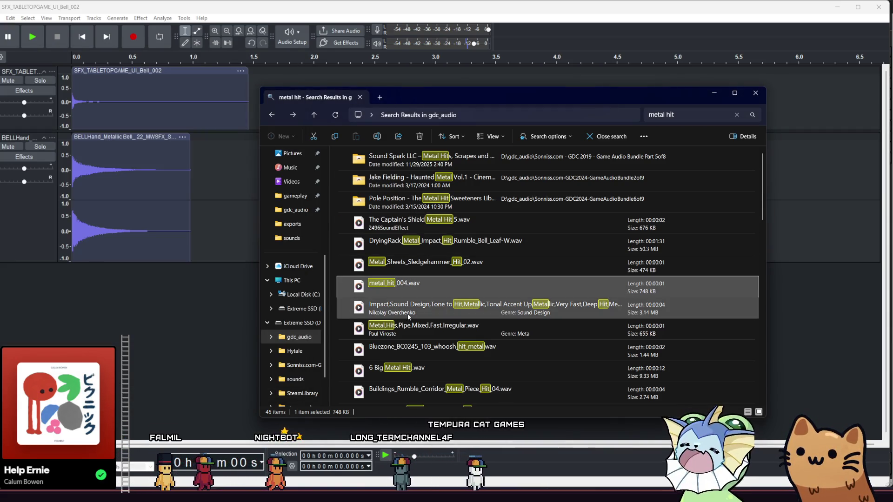
double_click(431, 311)
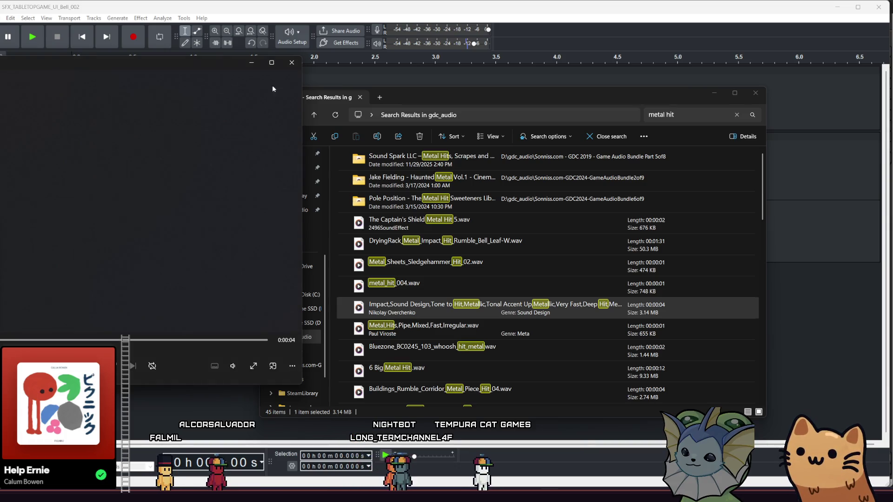
click(289, 68)
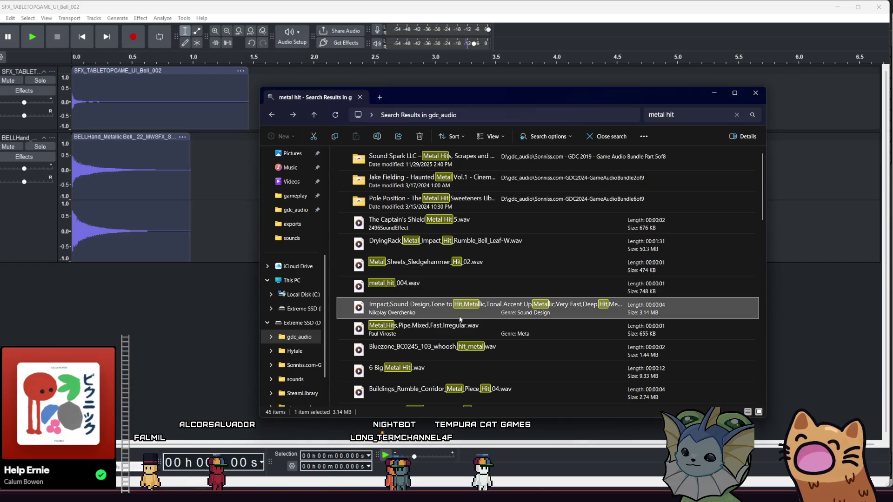
double_click(476, 337)
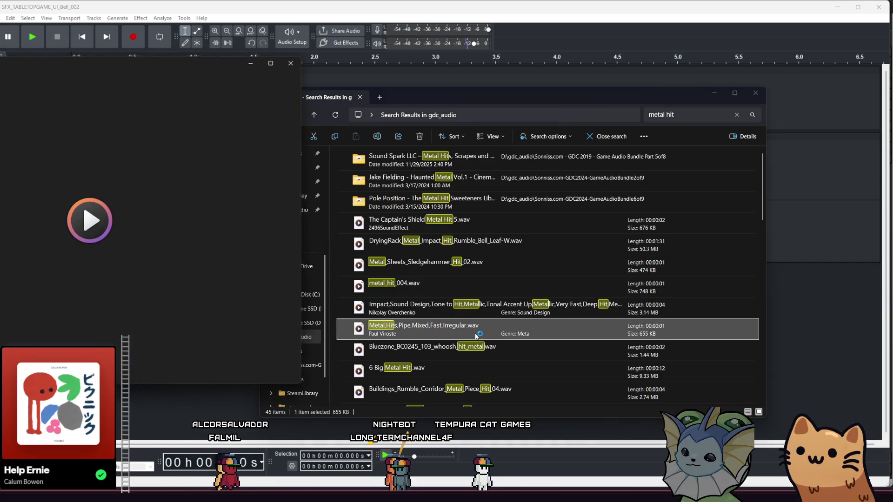
click(291, 65)
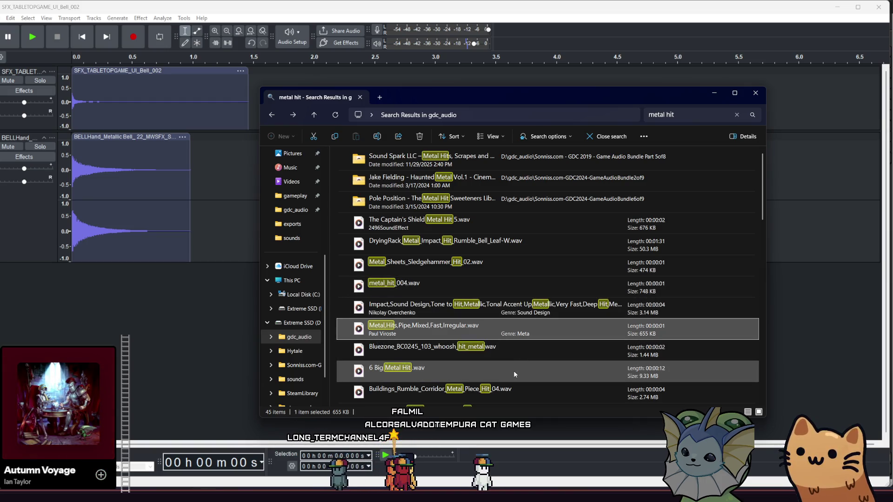
- Preview Metal_Chain_Hit_10, Metal_Hit_Crash_090, Metal_Hit_Crash_199 and Metal_Plate_Hit_02_06
scroll(514, 370, down, 1)
scroll(542, 335, down, 1)
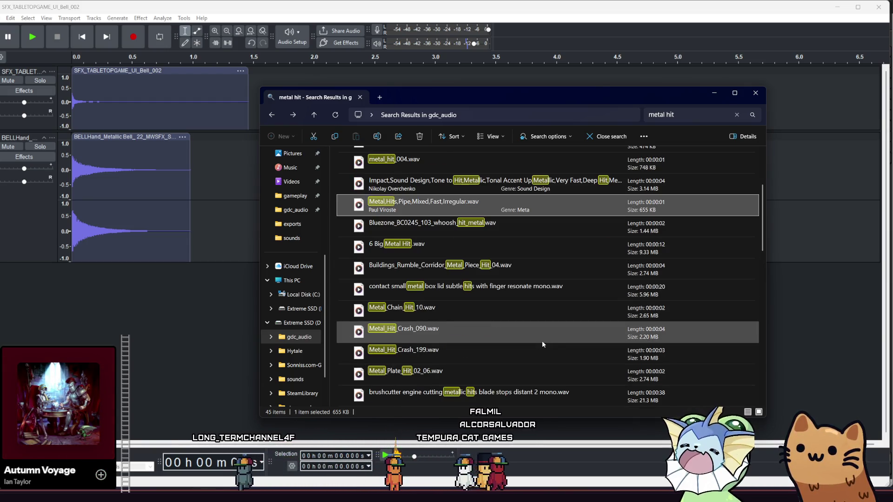
double_click(540, 312)
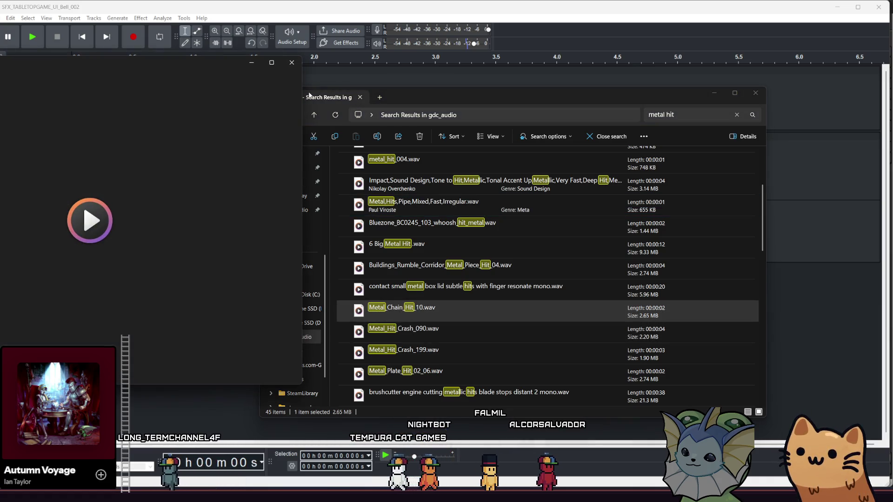
click(292, 64)
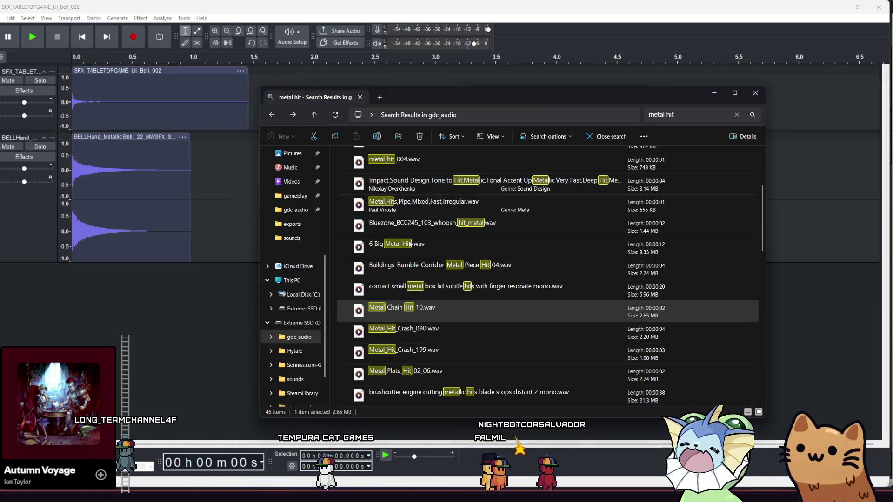
double_click(480, 329)
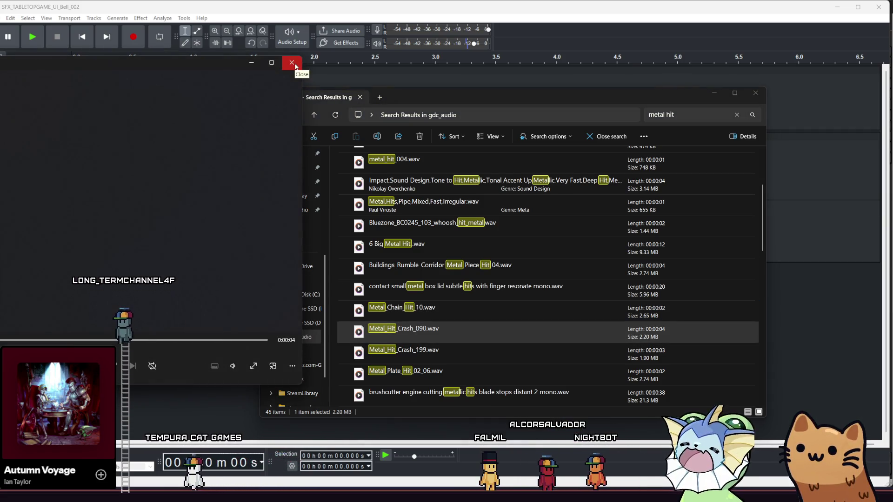
click(295, 66)
scroll(489, 331, down, 2)
double_click(502, 286)
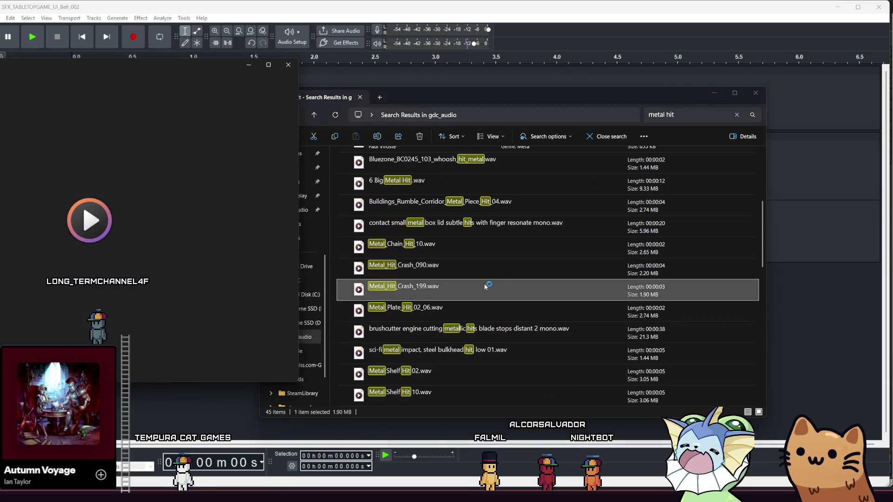
click(292, 61)
double_click(509, 309)
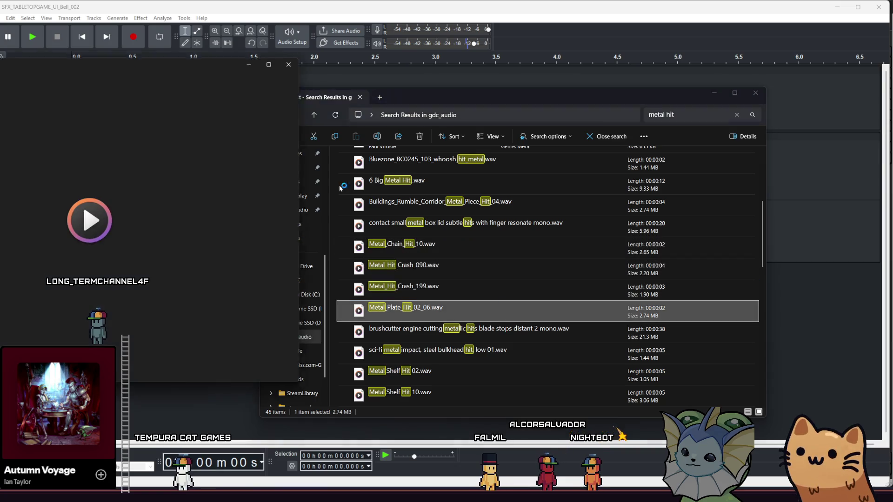
click(292, 68)
- Preview Metal Shelf Hit 02, then pick the Metal Shelf Rubber Band Hits 03 file
double_click(504, 374)
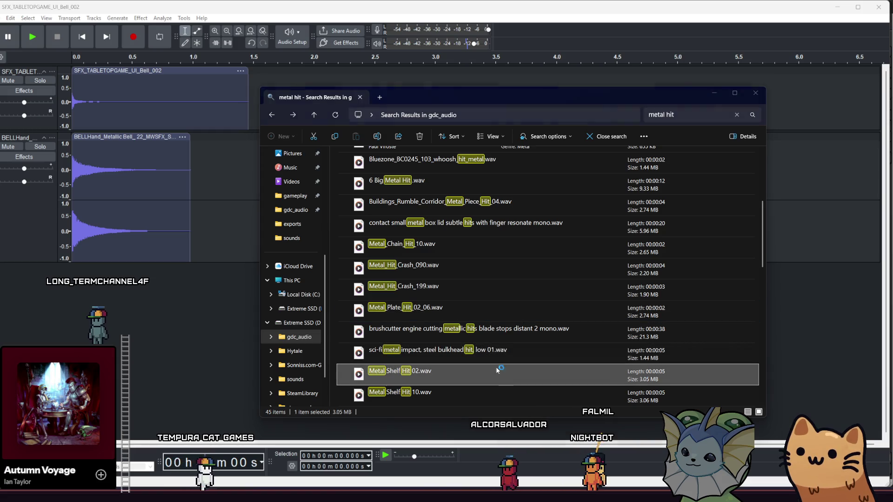
scroll(445, 354, down, 1)
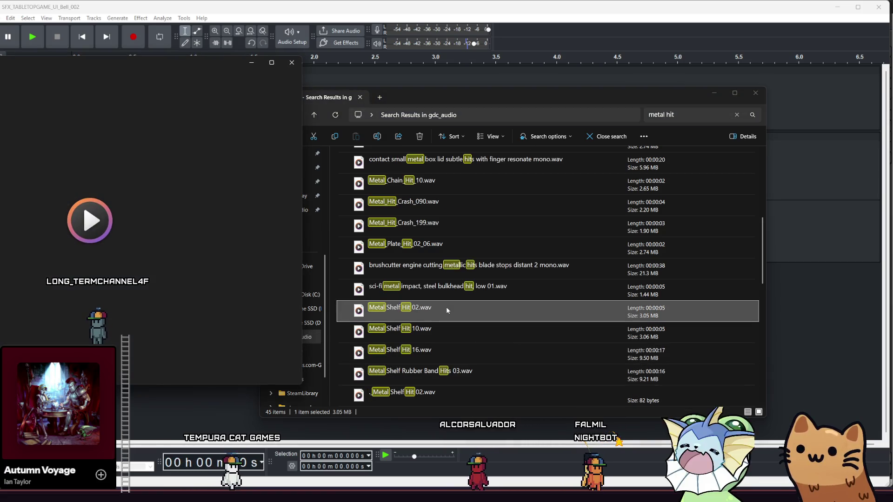
click(291, 70)
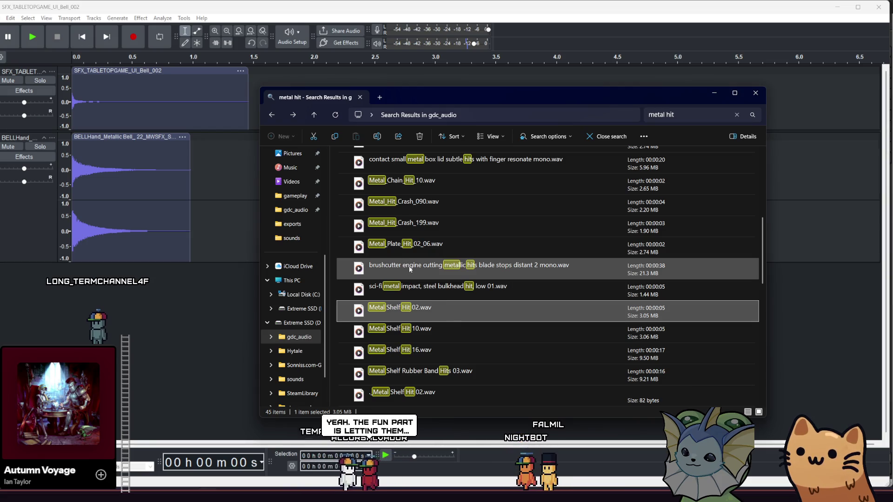
scroll(411, 268, down, 1)
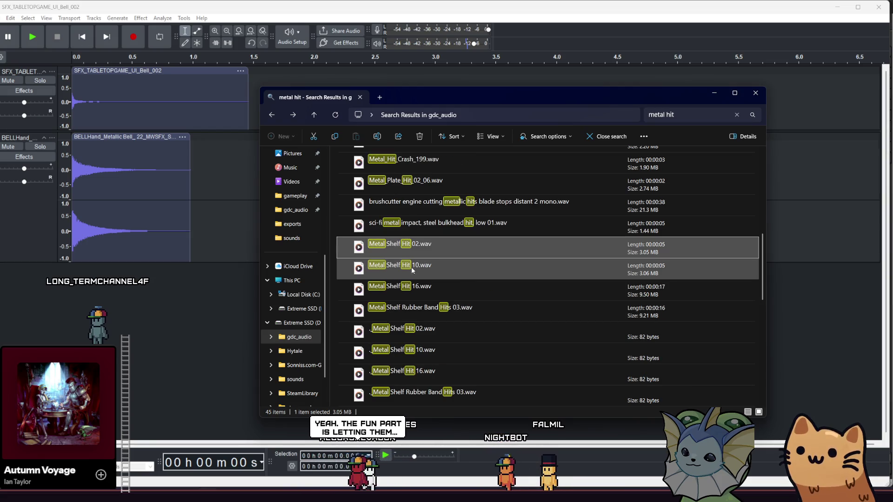
click(493, 303)
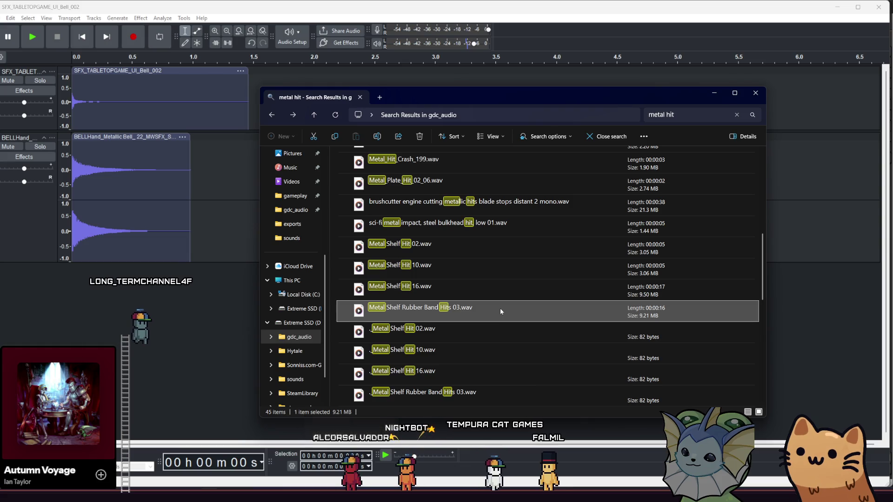
- Preview Metal Shelf Rubber Band Hits 03, the shield block, deep metallic hits and tense creaky hits sounds
double_click(500, 308)
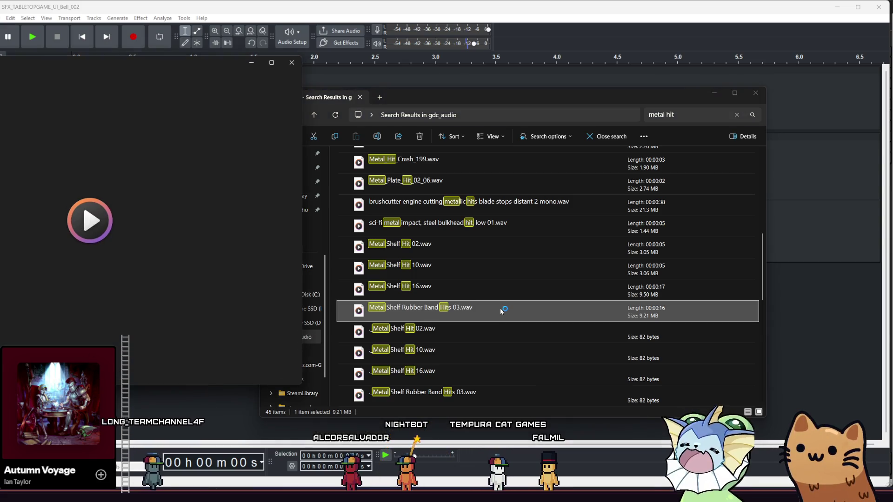
click(293, 64)
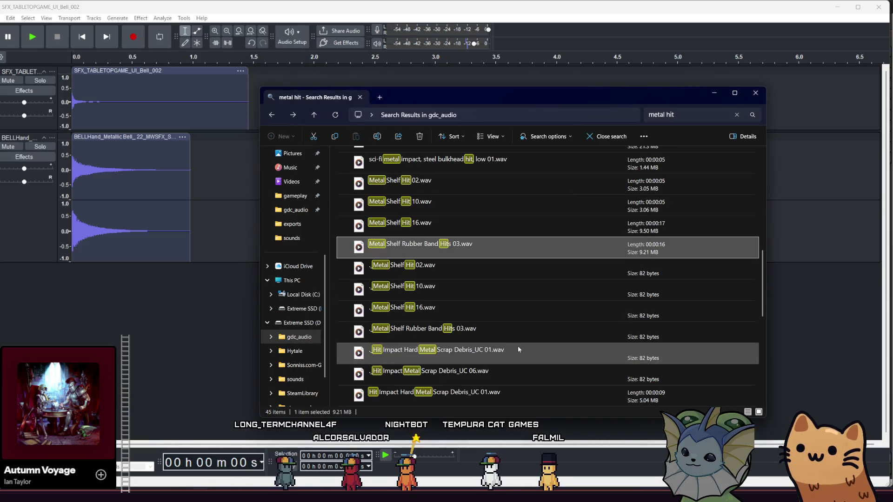
scroll(517, 346, down, 3)
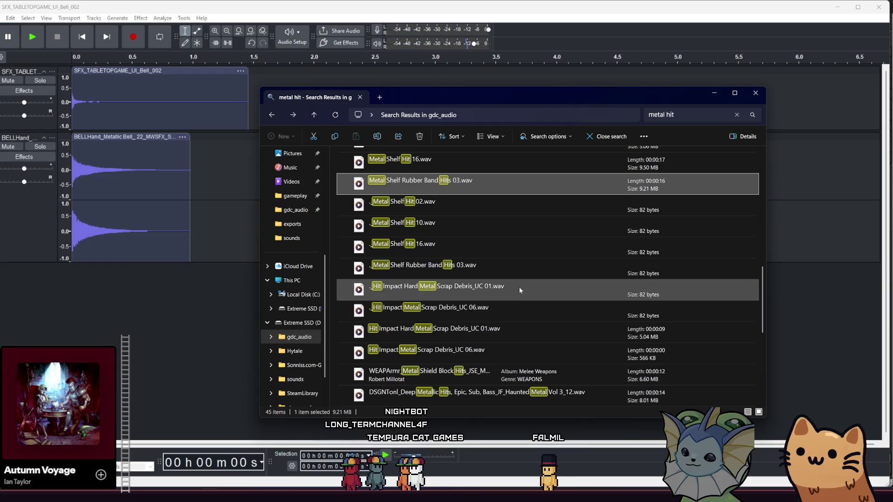
scroll(519, 287, up, 1)
scroll(519, 287, down, 4)
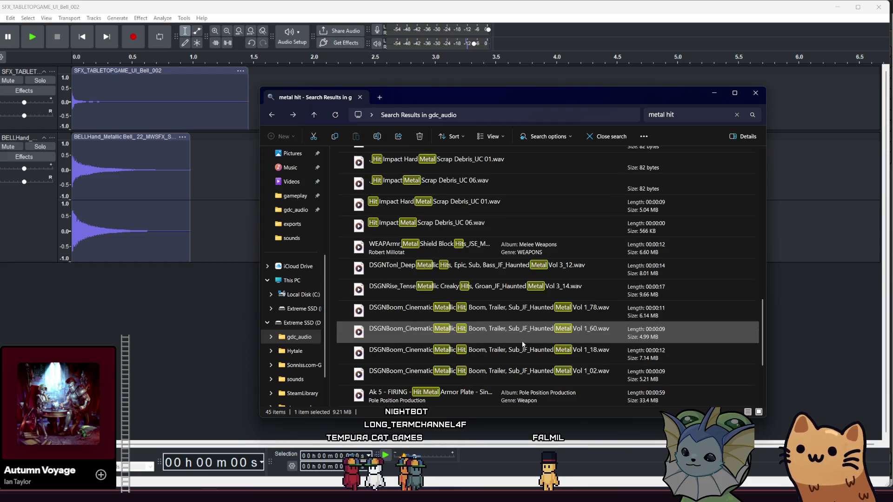
double_click(493, 251)
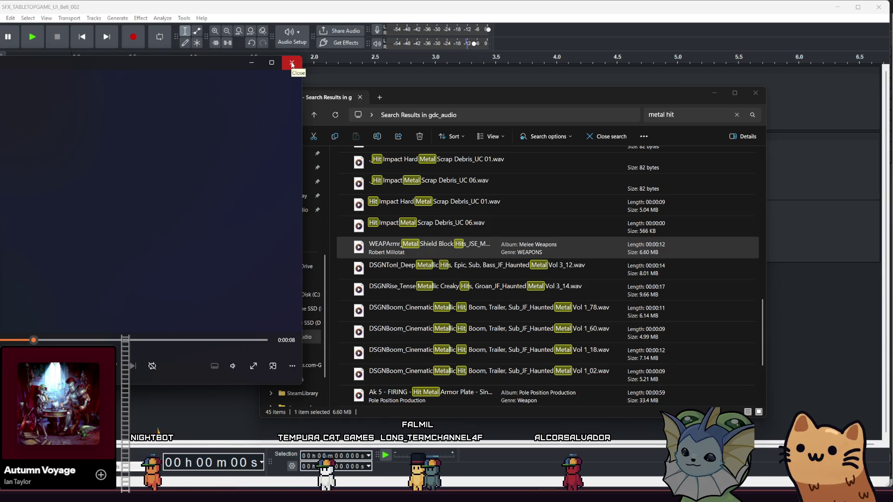
click(292, 65)
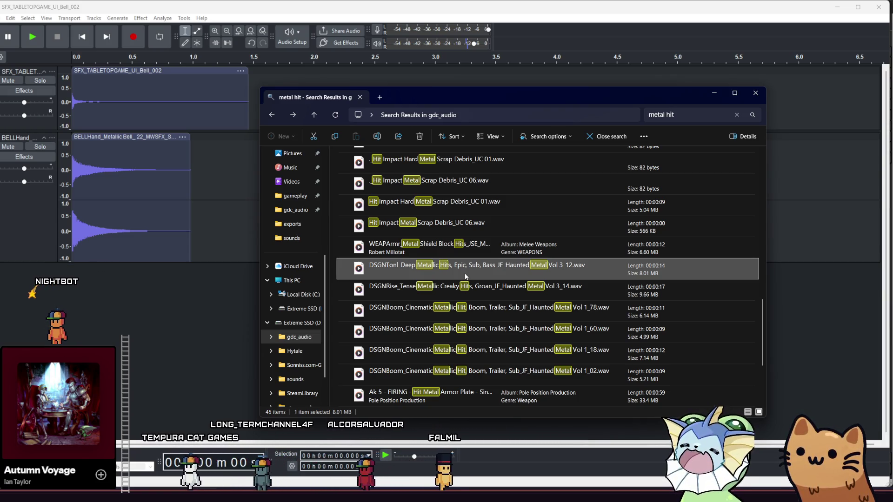
double_click(465, 275)
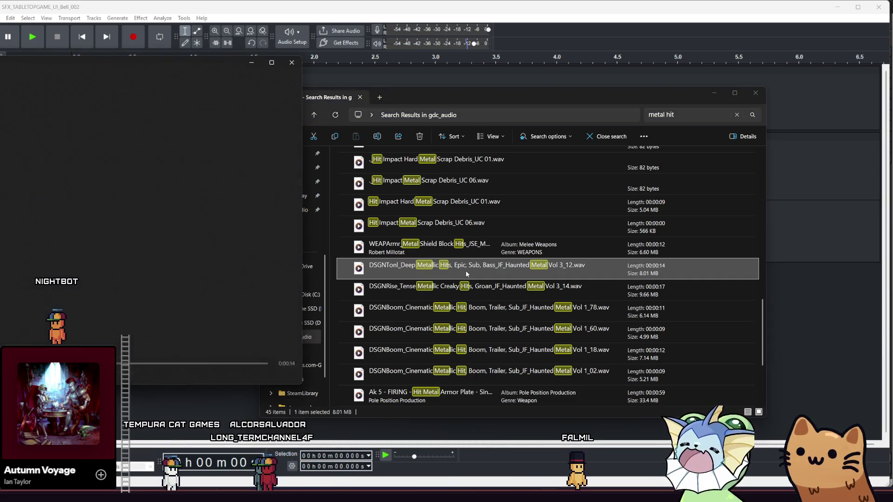
click(292, 62)
click(403, 288)
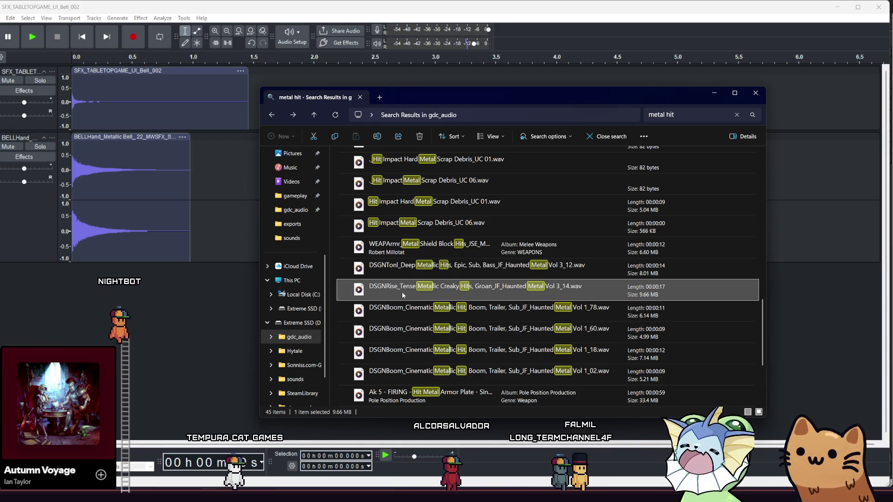
double_click(401, 292)
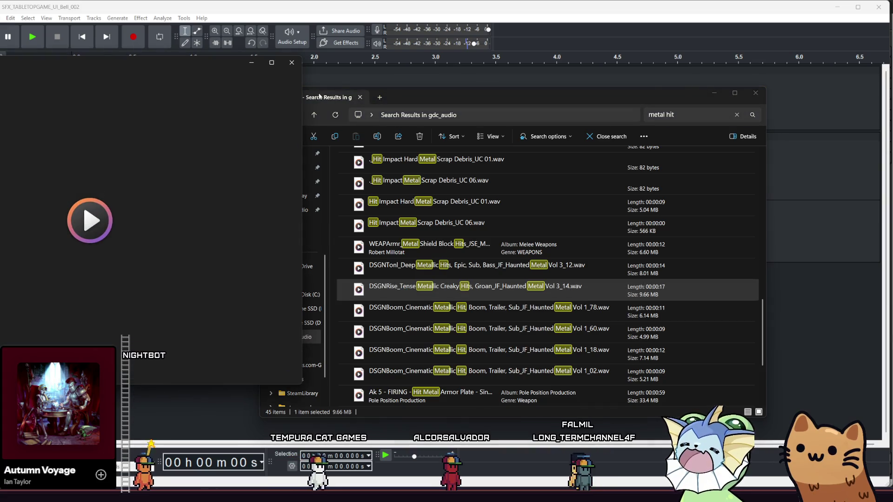
click(292, 62)
- Preview 193 Hit_Impact_Metal-01-02, metal_pipe_hit 2 and SWORD Hit Metal 02
scroll(476, 268, down, 3)
click(445, 267)
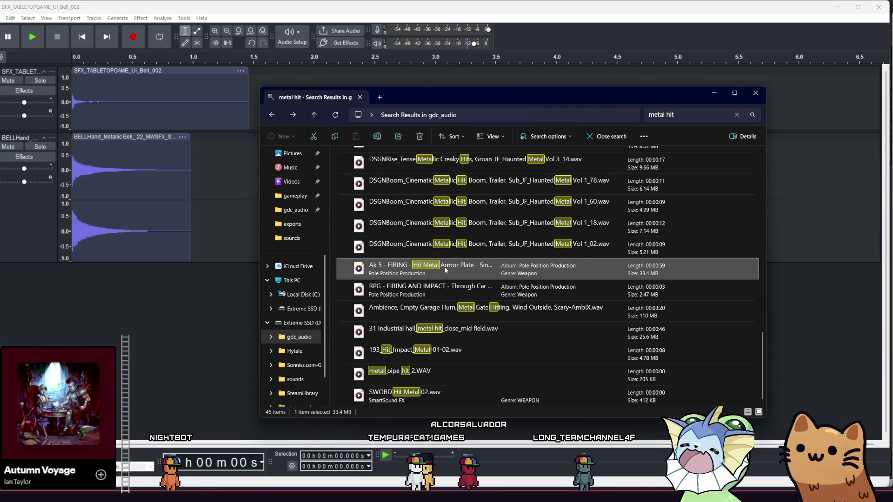
key(Down)
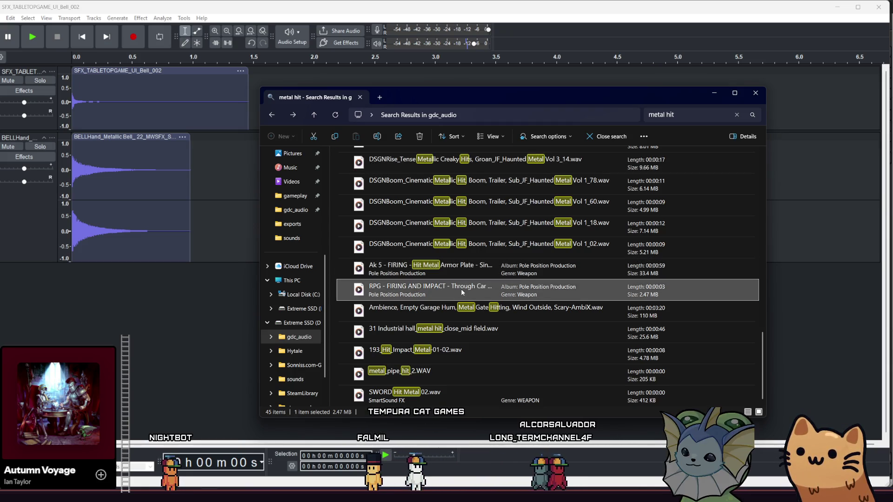
click(475, 308)
click(456, 331)
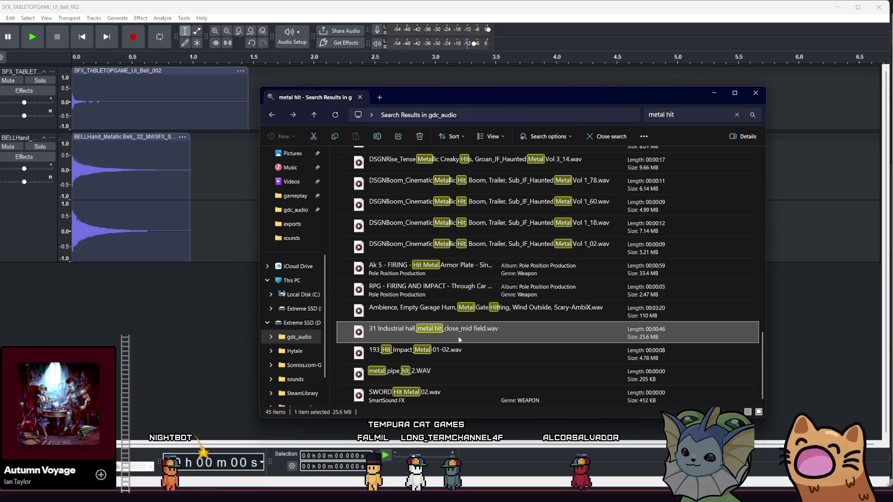
click(457, 352)
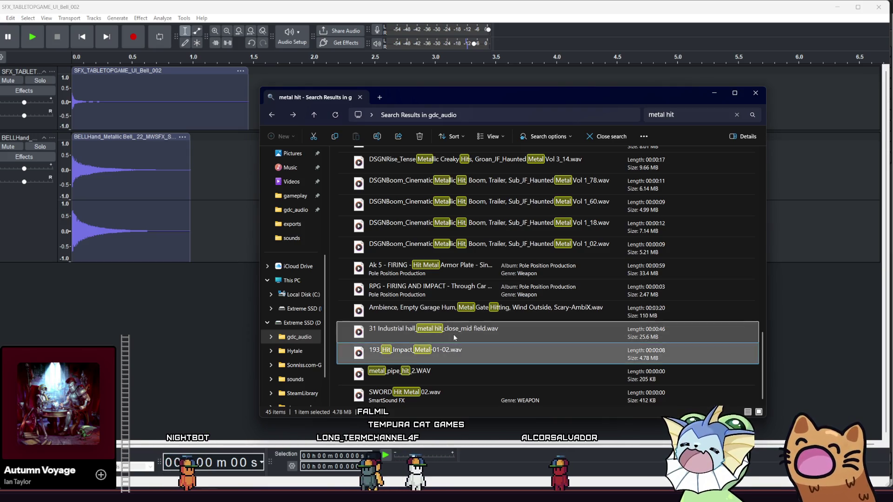
double_click(453, 360)
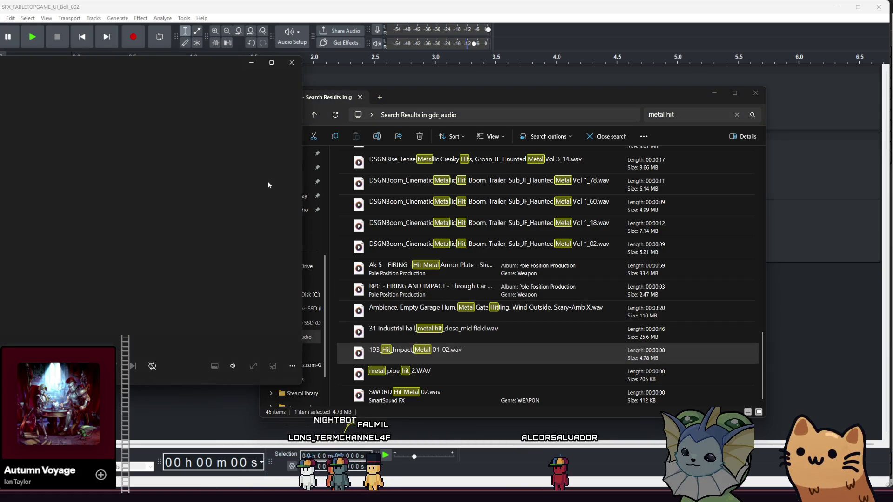
click(292, 62)
double_click(409, 372)
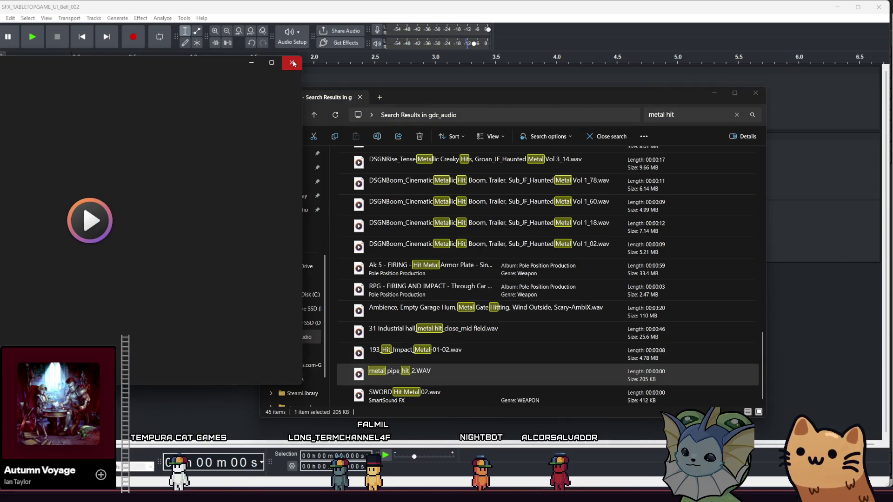
click(292, 62)
double_click(497, 398)
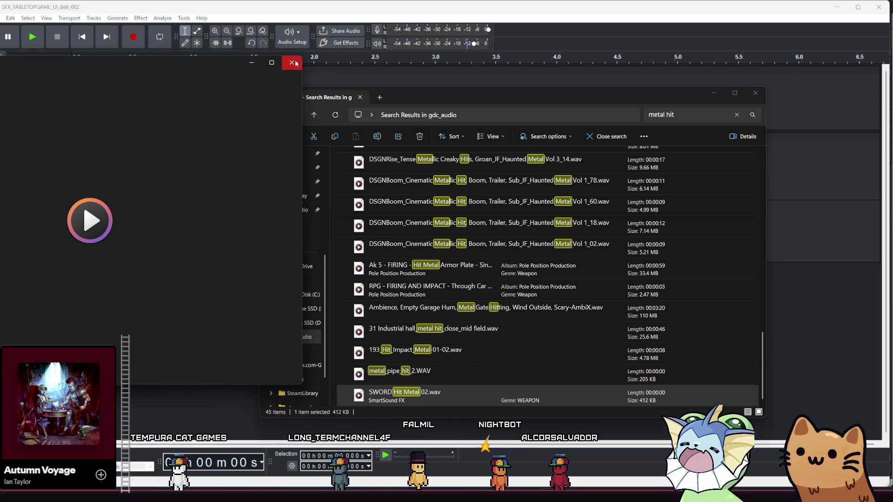
click(292, 62)
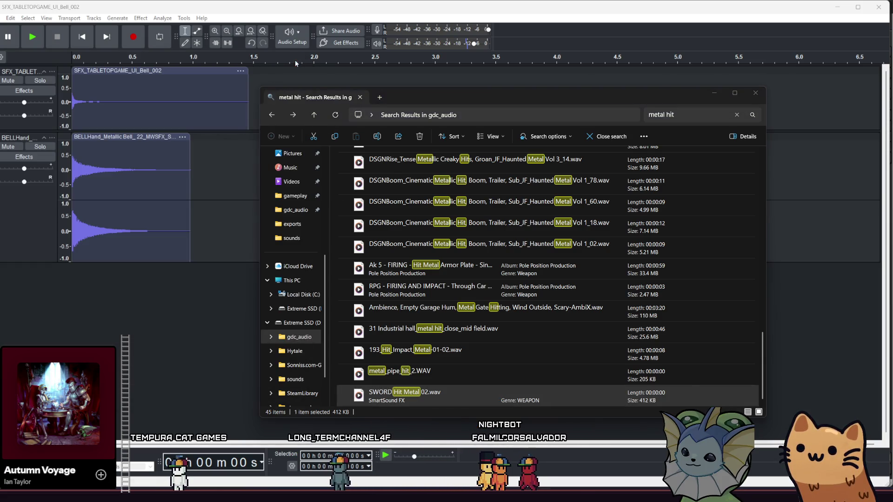
mouse_move(433, 395)
mouse_down()
mouse_move(382, 393)
mouse_move(132, 286)
mouse_up()
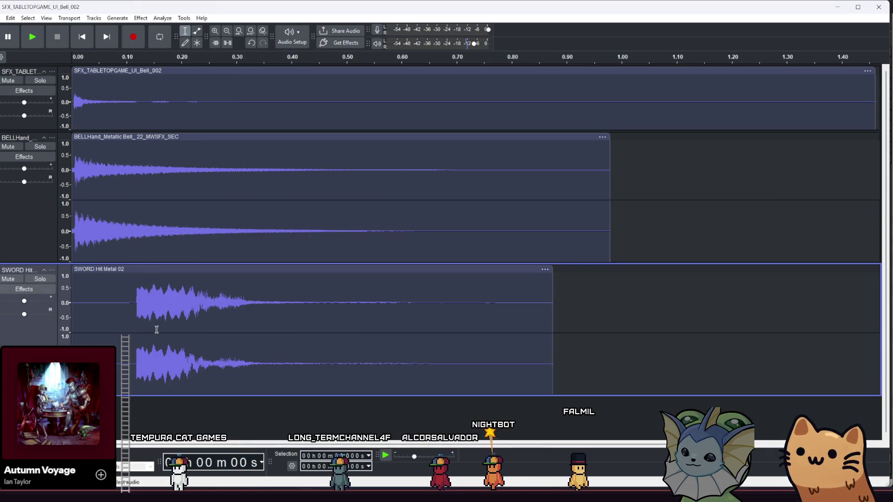
mouse_move(73, 271)
mouse_down()
mouse_move(119, 274)
mouse_move(81, 275)
mouse_up()
ctrl+scroll(393, 313, down, 1)
drag(392, 314, 19, 93)
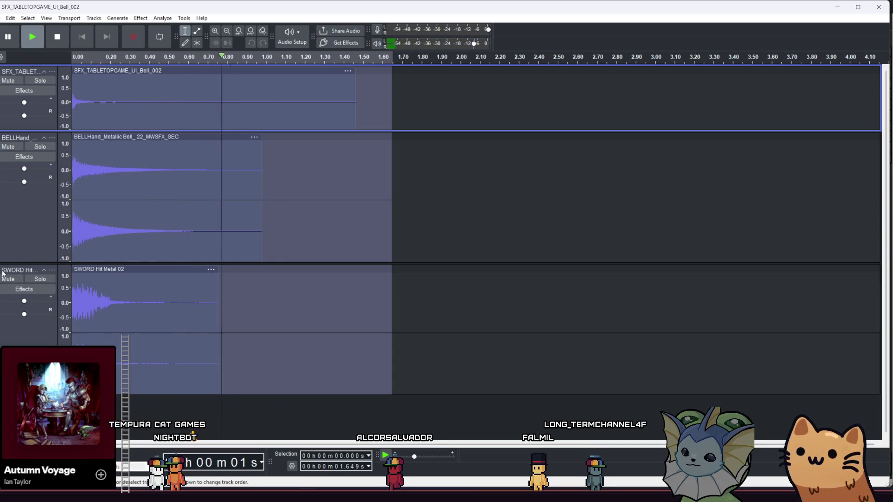
key(space)
key(Up)
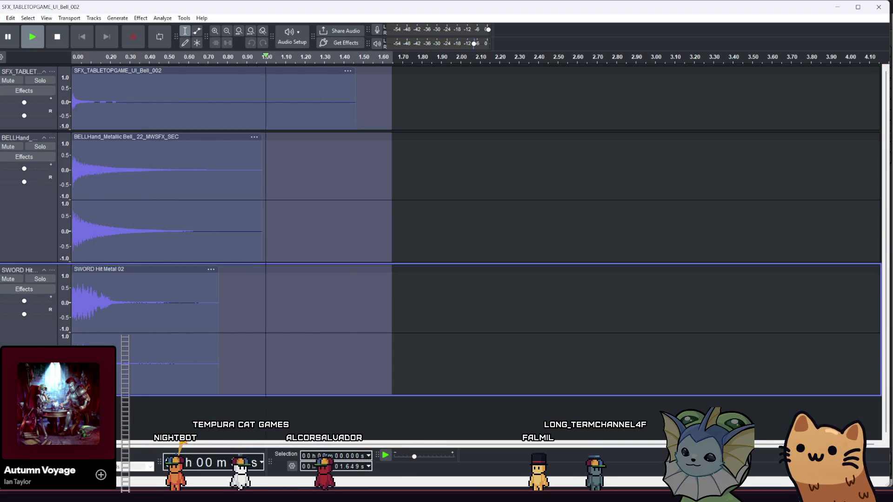
click(234, 287)
key(shift+c)
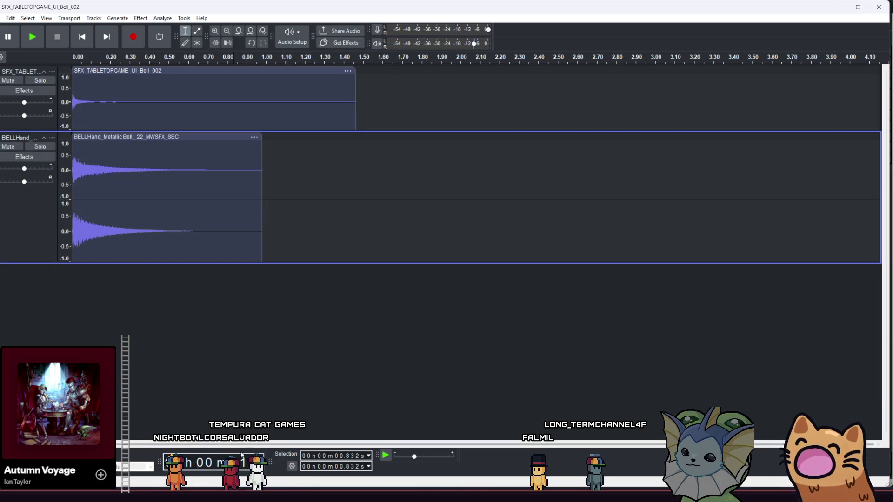
key(alt+Tab)
scroll(433, 303, up, 5)
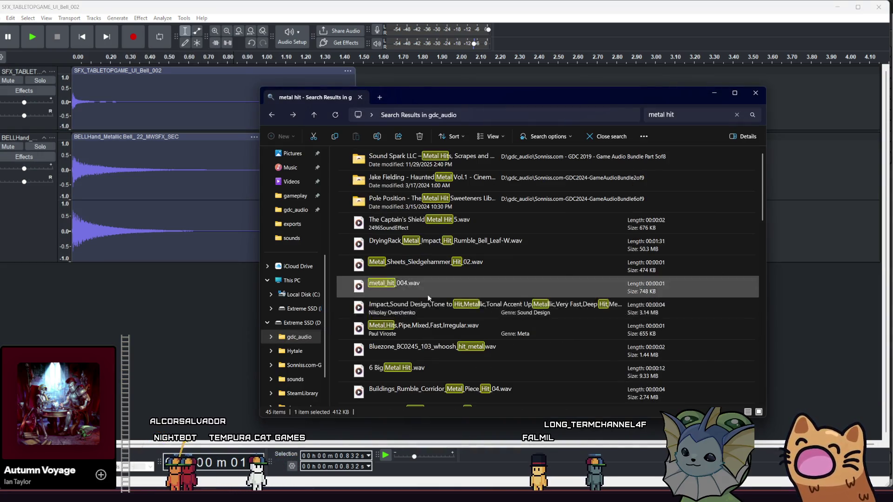
- Preview The Captain's Shield Metal Hit 5 and add it to Audacity as a third track
click(441, 242)
double_click(442, 224)
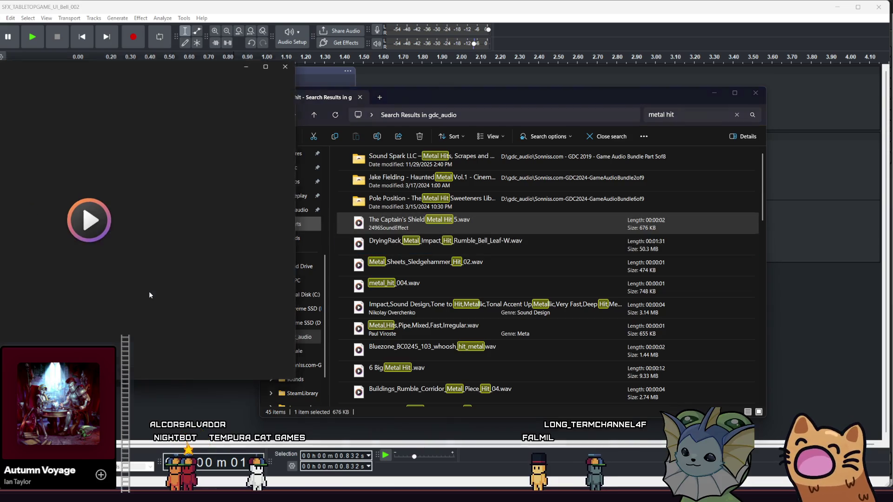
click(292, 63)
drag(443, 225, 103, 311)
- Trim the silence before the shield hit and play its first two seconds with the bells
scroll(102, 311, down, 1)
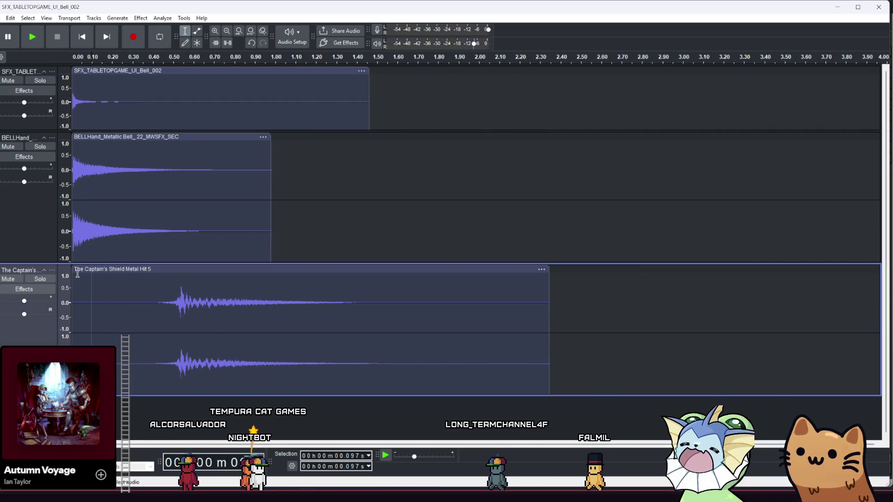
mouse_move(73, 280)
mouse_down()
mouse_move(204, 280)
mouse_move(88, 280)
mouse_up()
key(space)
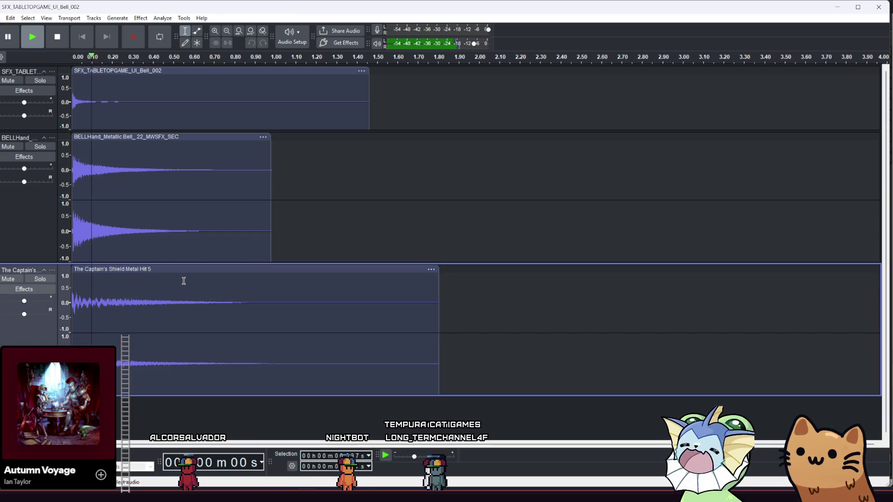
drag(486, 333, 7, 309)
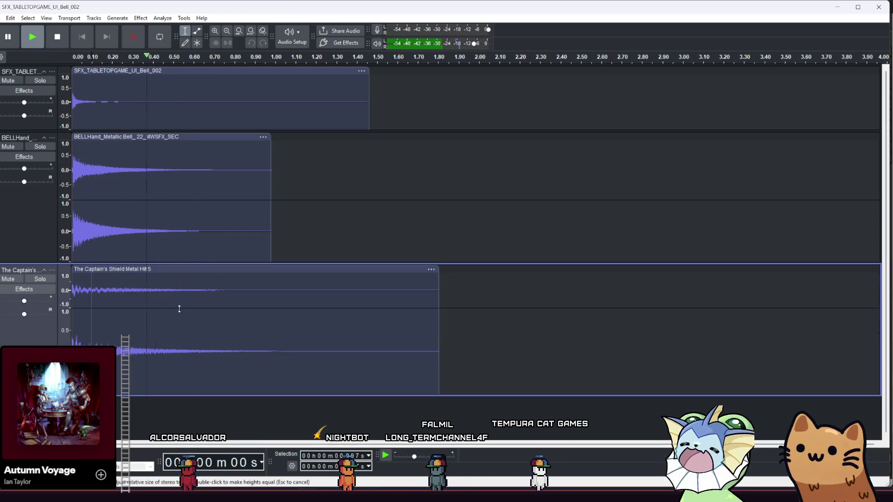
drag(233, 309, 228, 326)
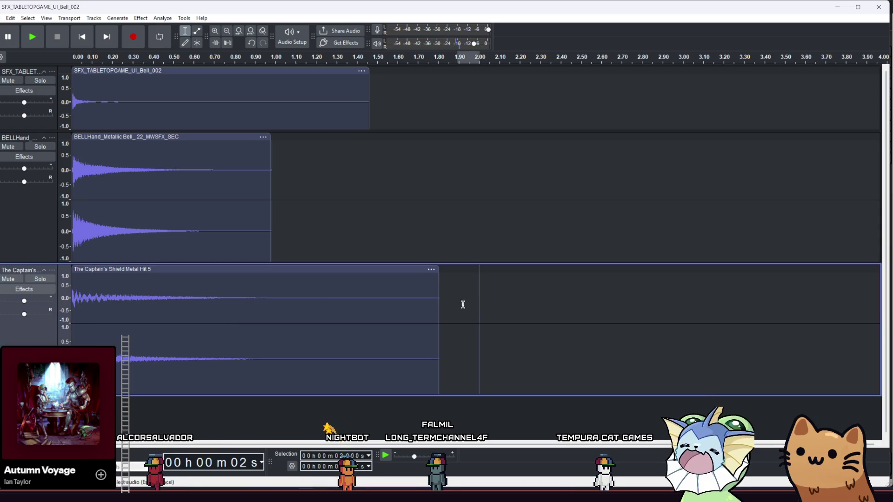
drag(477, 304, 65, 363)
key(space)
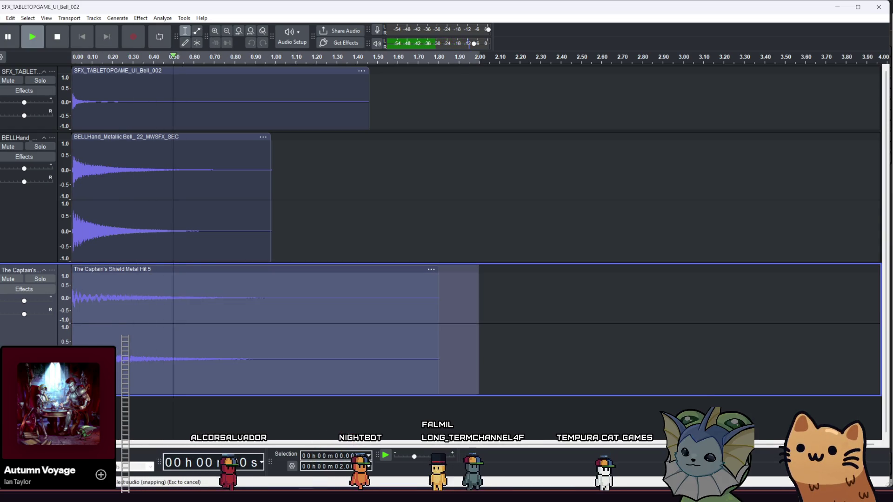
- Unmute the BELLHand metallic bell track and select the whole Captain's Shield clip
click(14, 106)
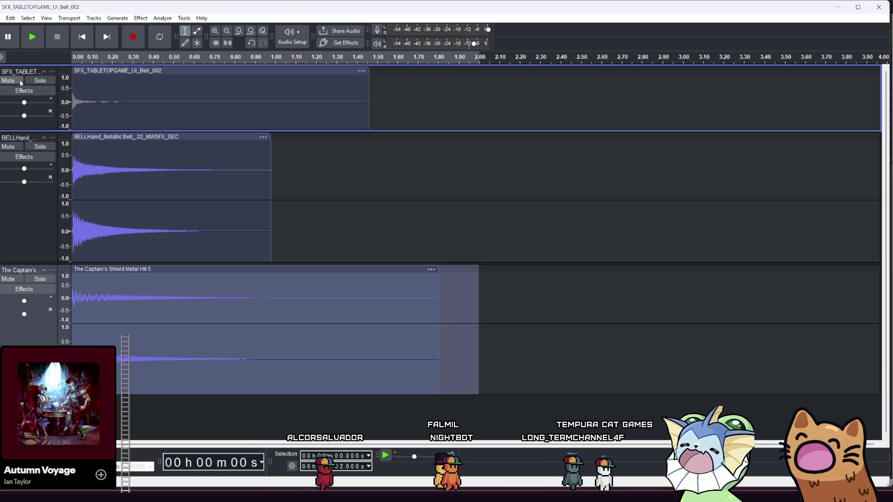
click(8, 149)
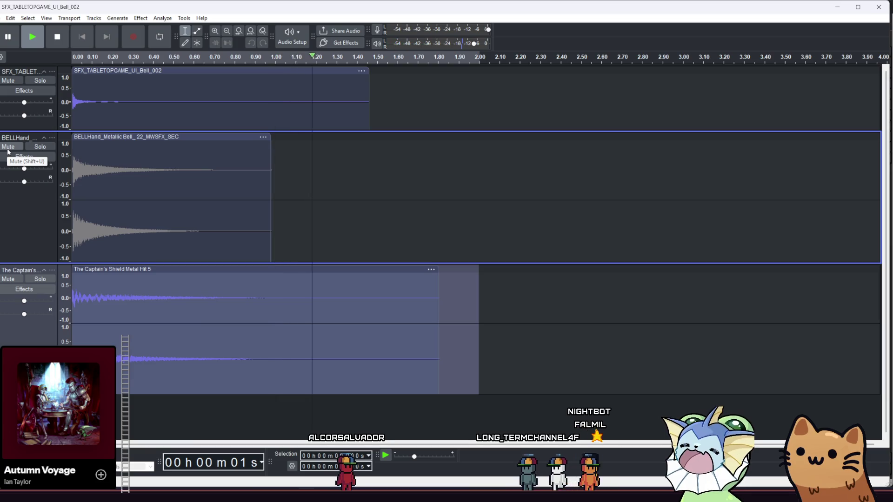
click(8, 149)
click(135, 314)
double_click(133, 314)
click(140, 18)
- Pitch the Captain's Shield clip up from A#6 to C7 with Change Pitch
mouse_move(197, 99)
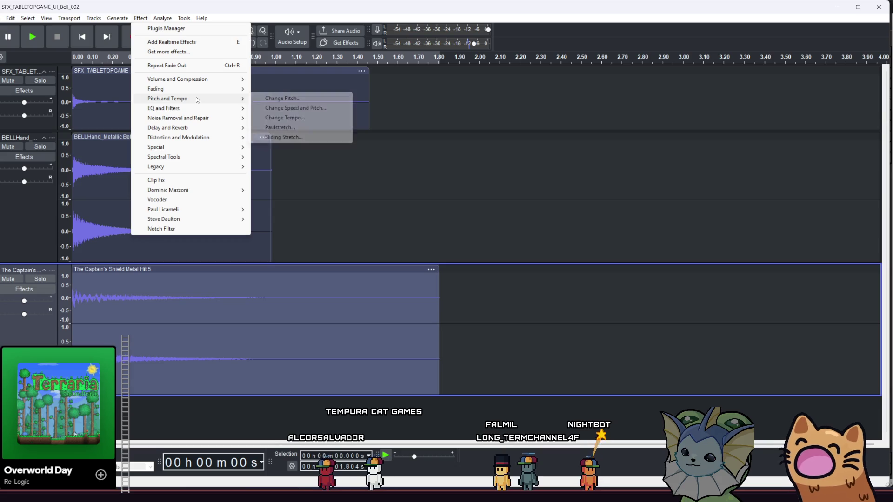
click(294, 100)
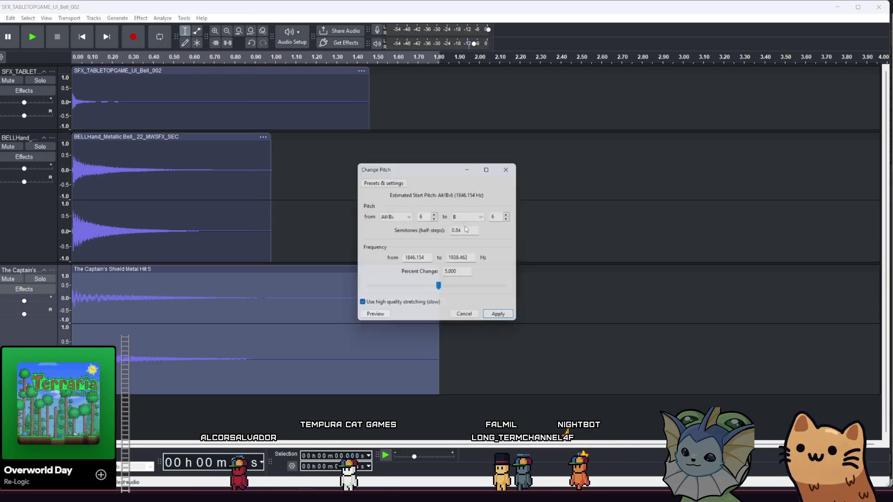
click(444, 292)
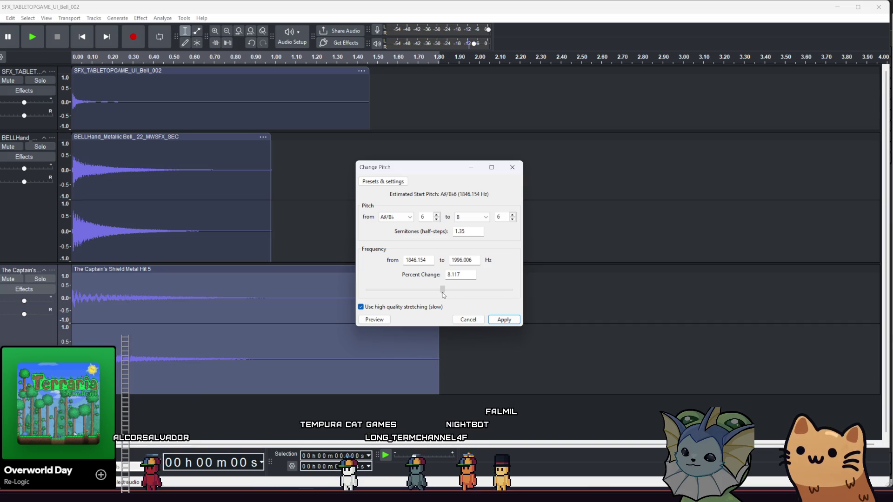
click(496, 318)
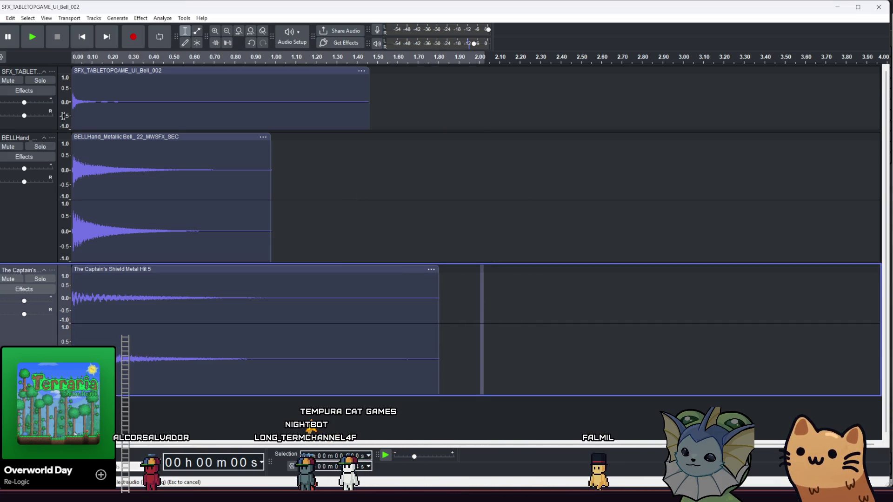
- Set The Captain track gain to -6 dB and BELLHand to -3 dB, previewing the mix
key(ctrl+a)
key(space)
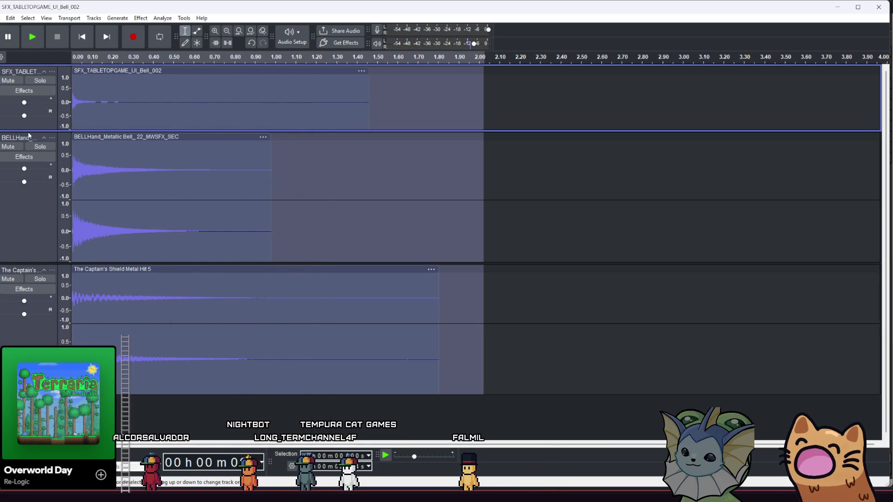
key(space)
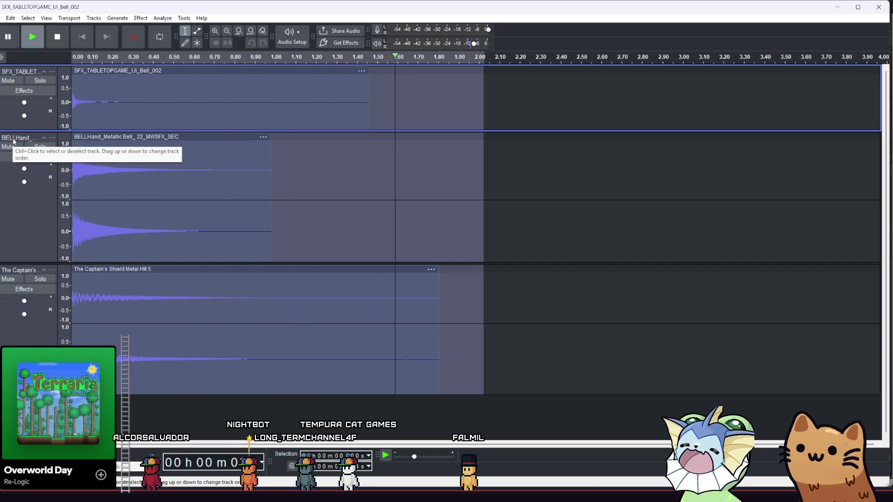
drag(26, 302, 18, 303)
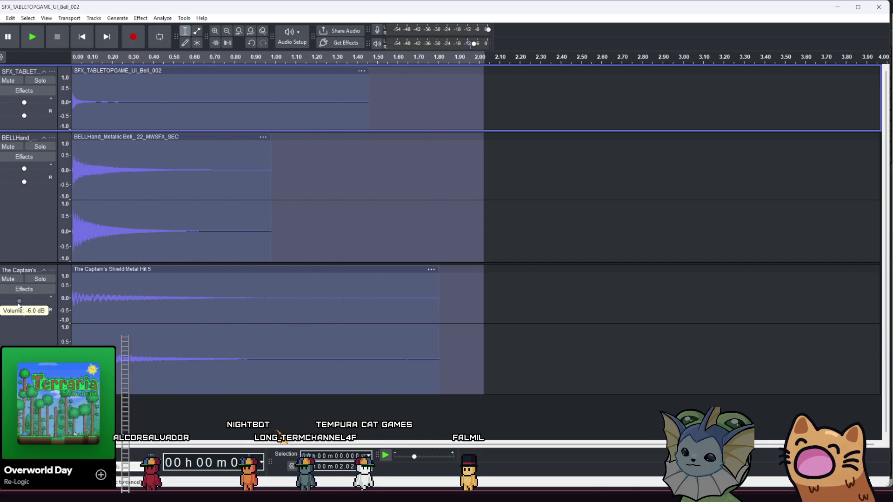
key(space)
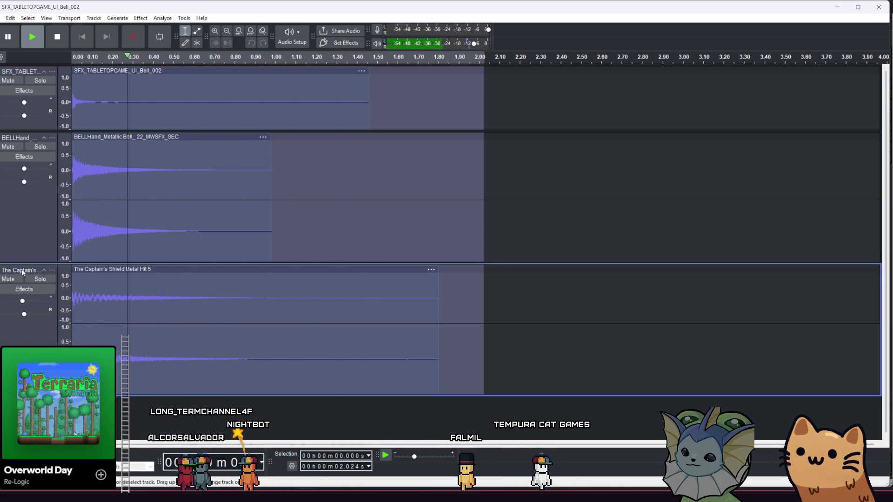
click(155, 309)
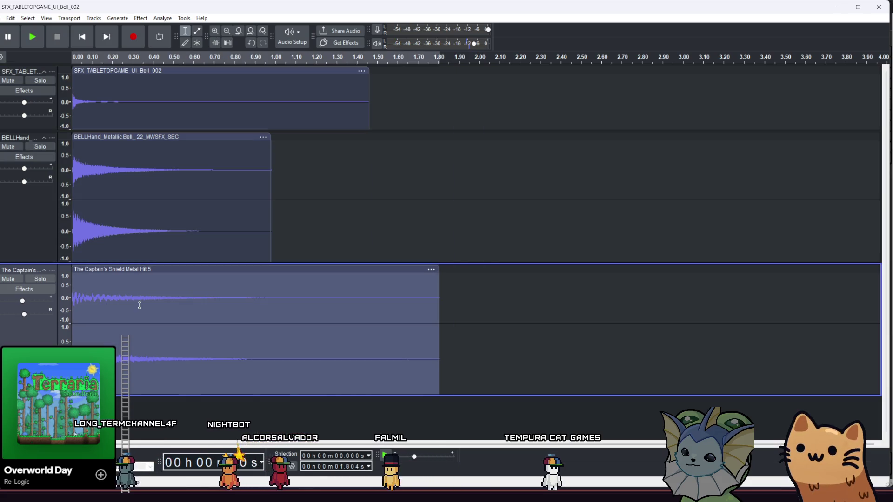
click(114, 209)
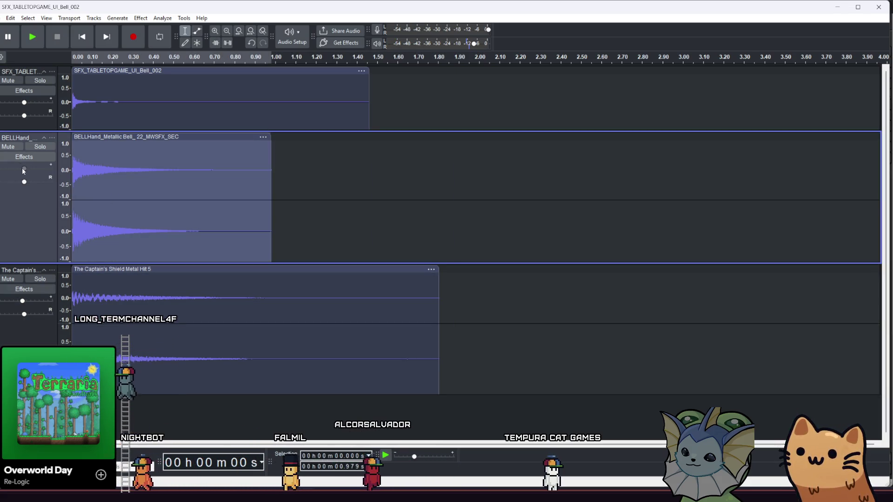
drag(20, 165, 18, 165)
key(space)
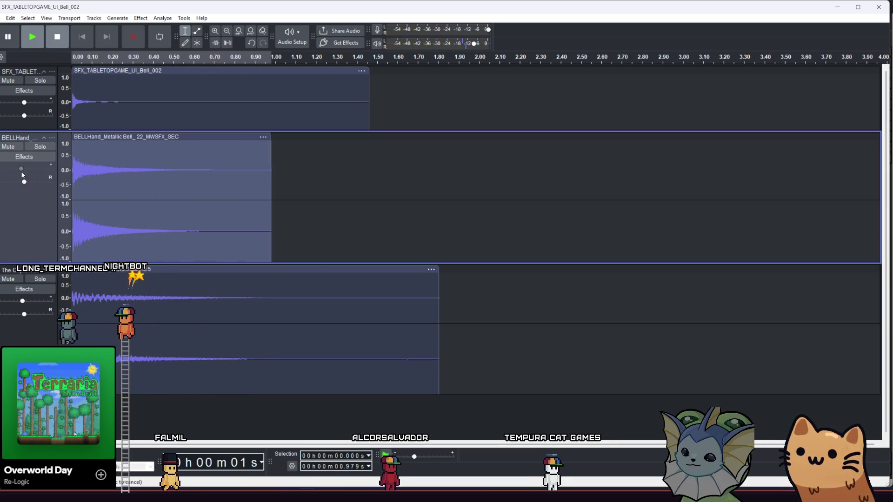
mouse_move(23, 174)
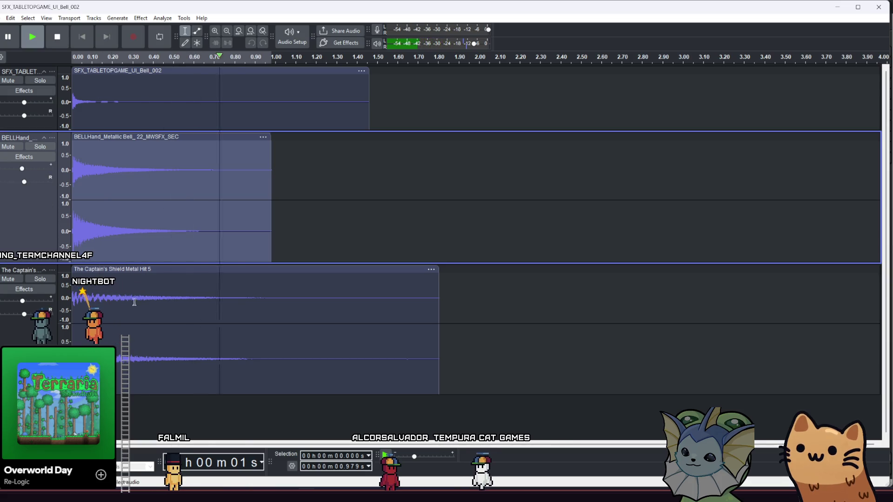
double_click(136, 308)
click(139, 19)
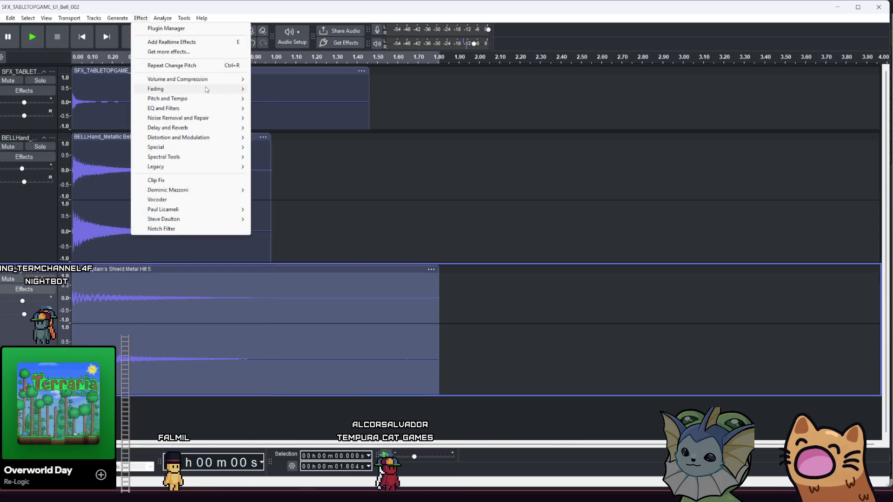
- Raise the Captain's Shield clip from C7 to D7 (2.05 semitones) and listen to the mix
click(275, 103)
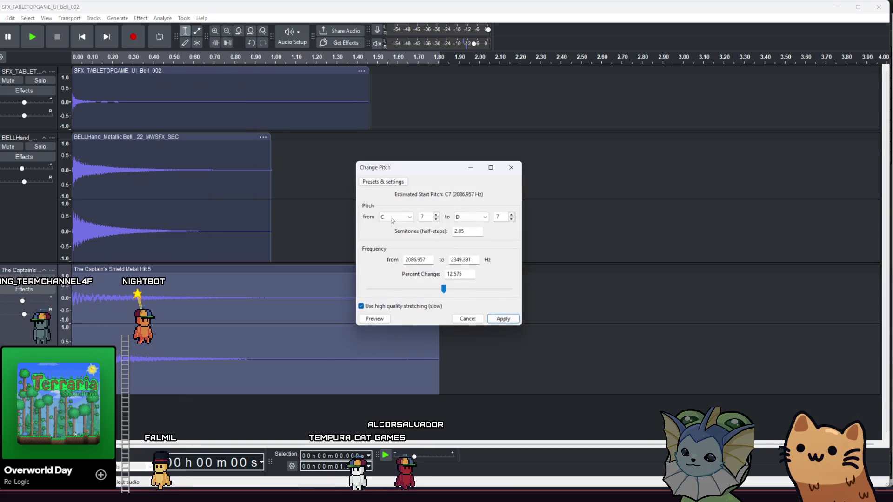
click(505, 316)
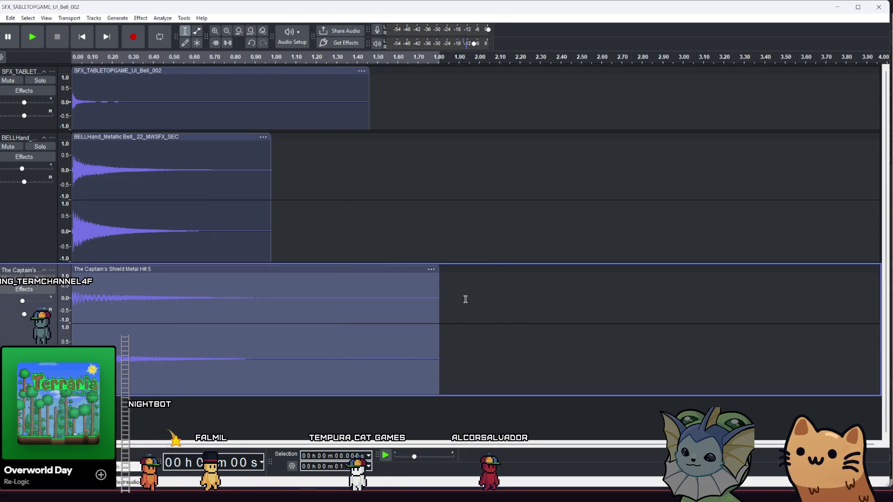
key(space)
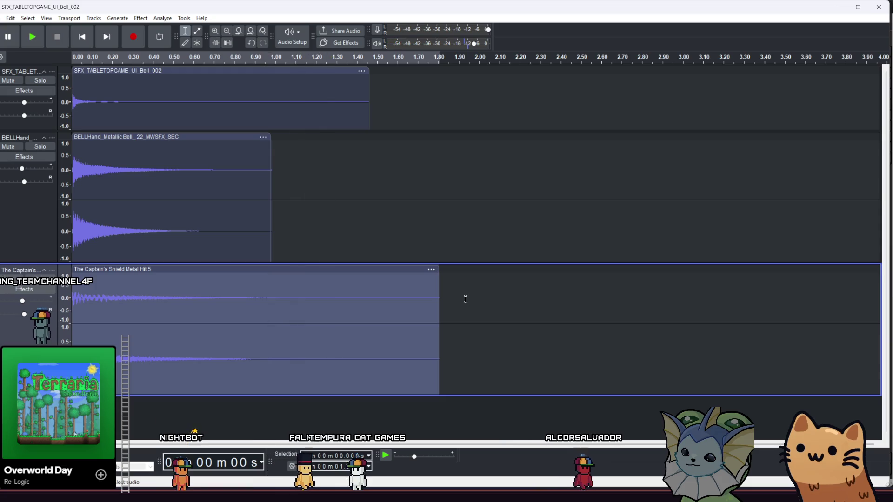
key(space)
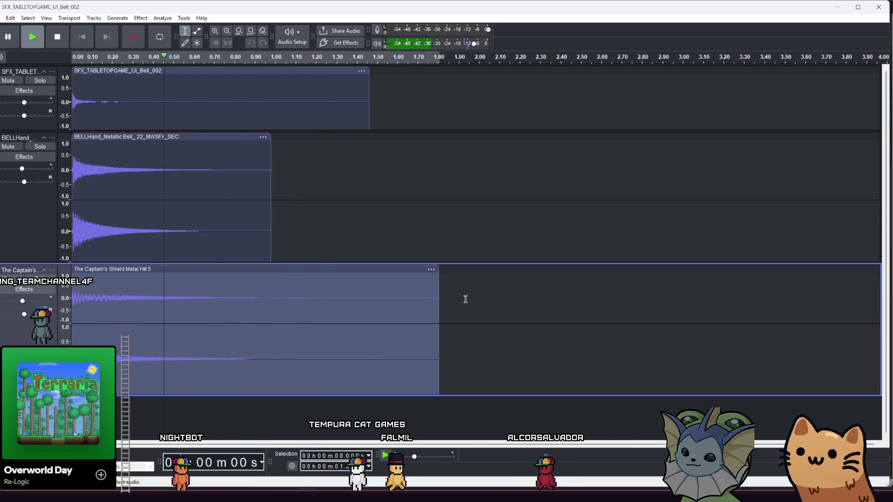
key(space)
key(space)
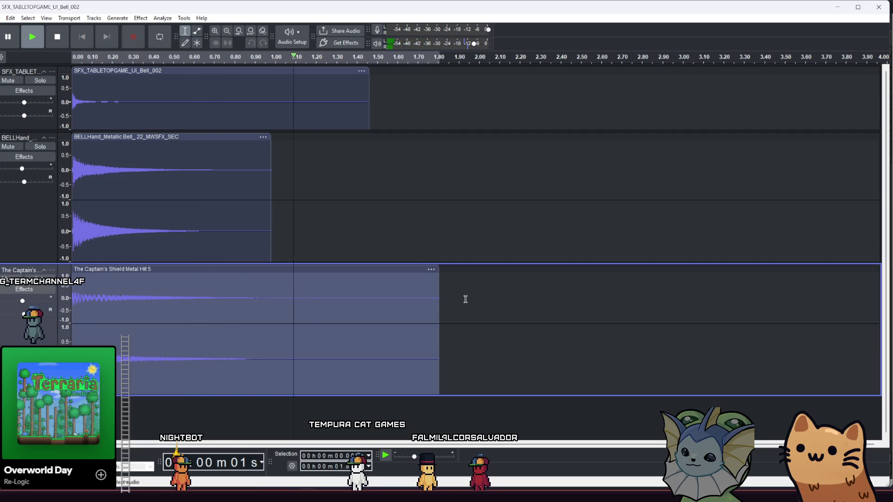
key(space)
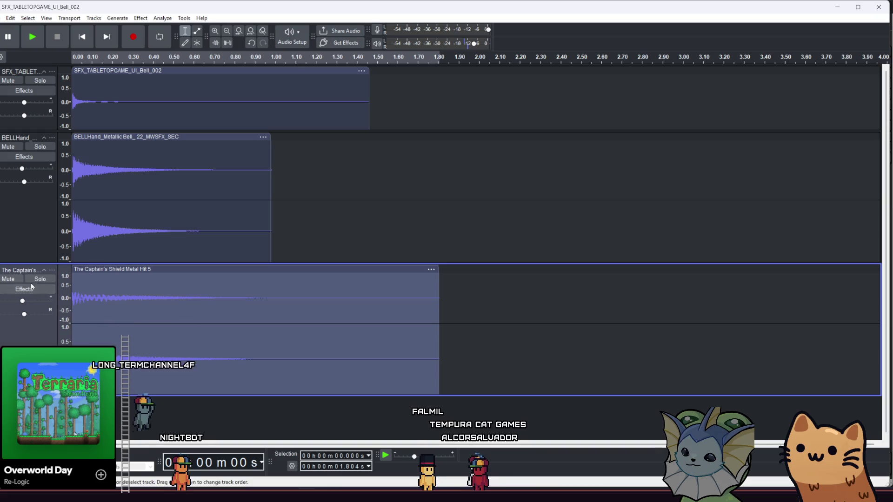
double_click(326, 325)
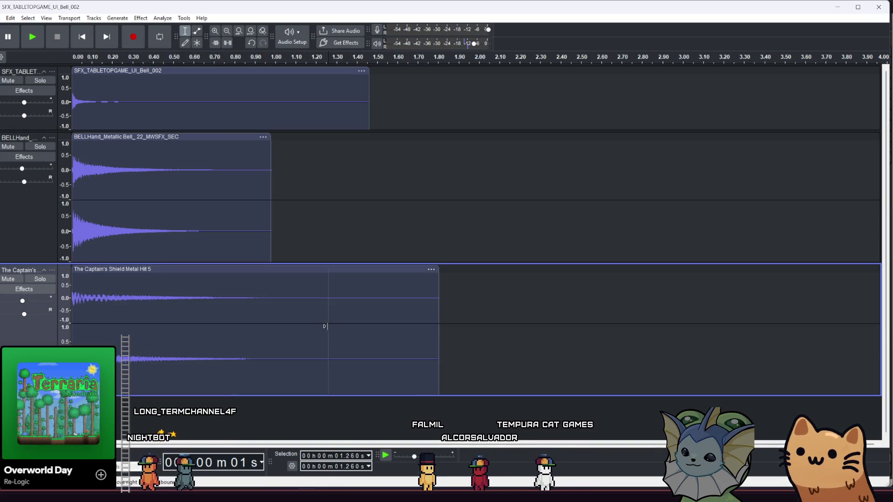
click(141, 18)
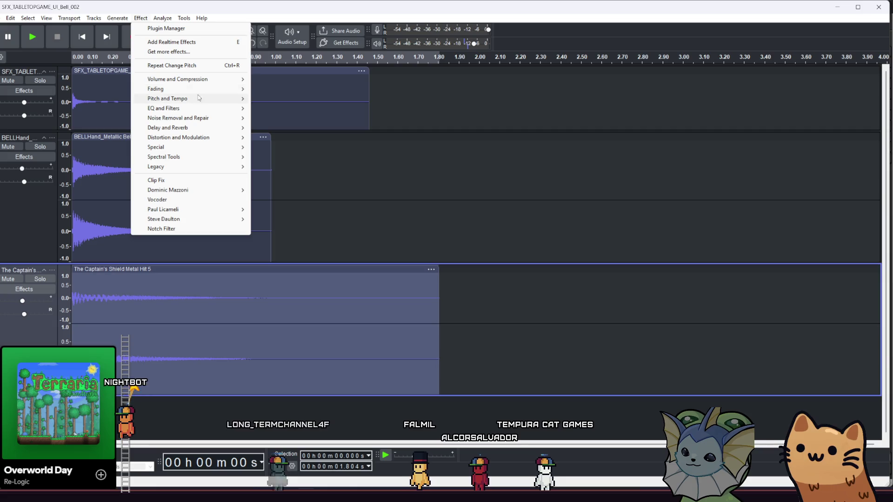
- Apply a High-Pass Filter to the Captain's Shield clip and preview the result
mouse_move(197, 108)
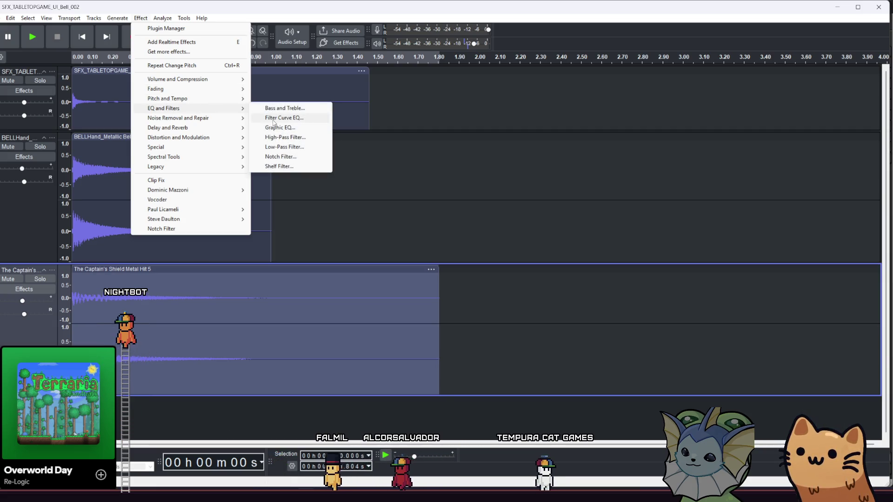
click(285, 137)
click(497, 279)
key(space)
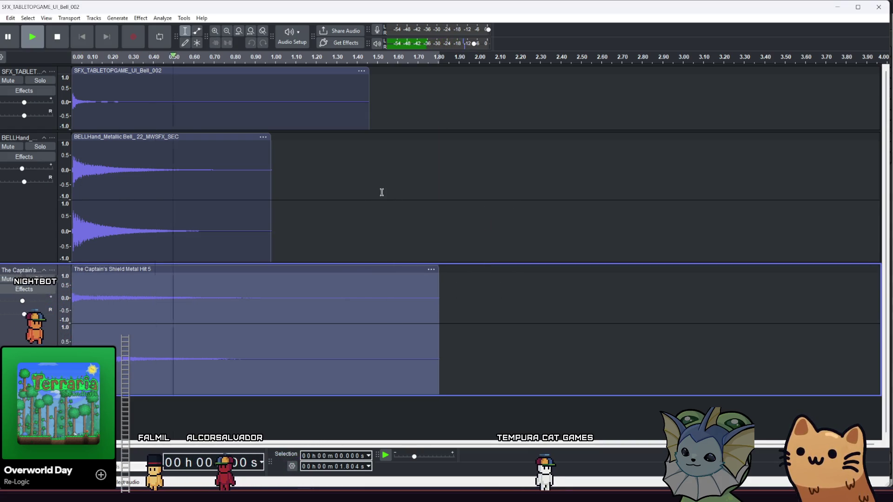
key(space)
key(space)
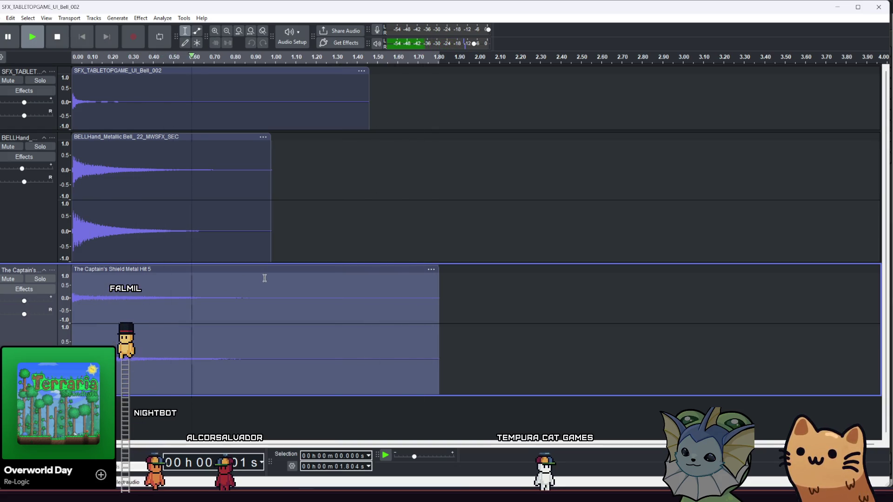
key(space)
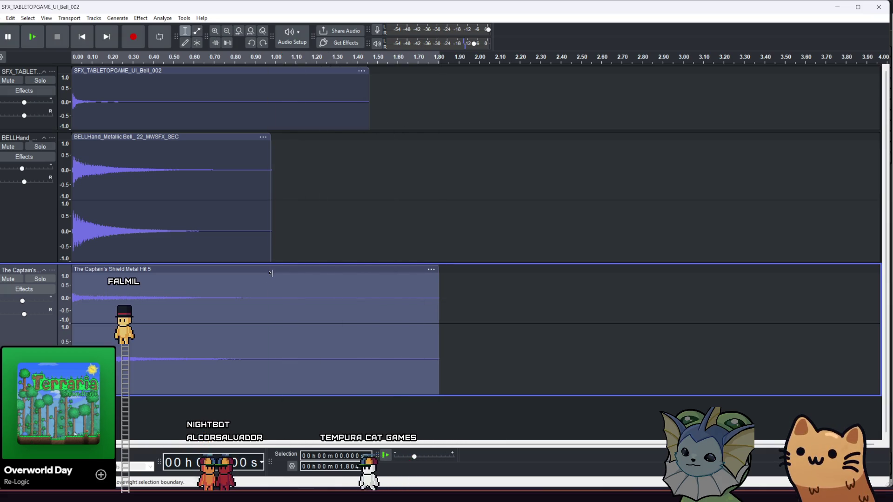
key(space)
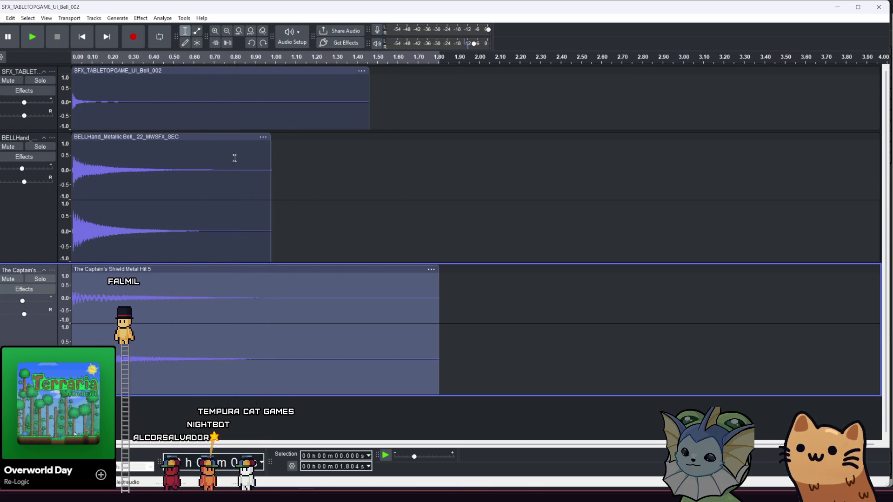
- Select the first 1.323 s across all three tracks and play it
click(428, 315)
drag(341, 319, 33, 117)
key(space)
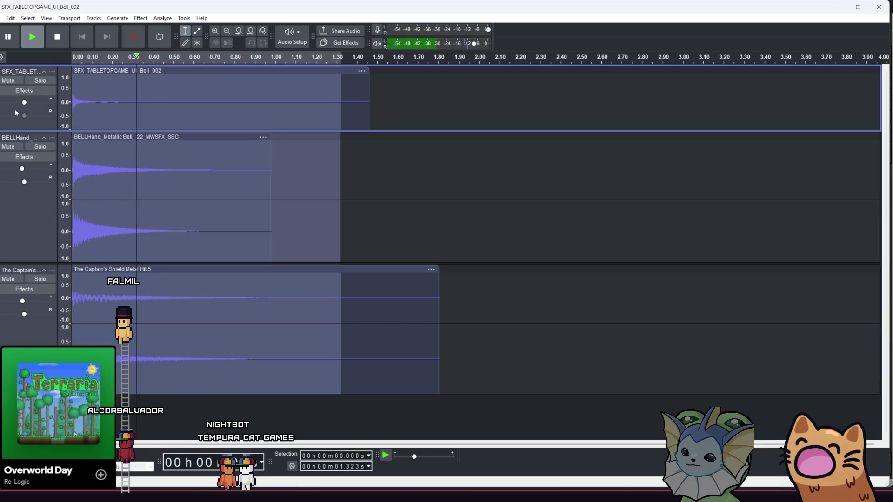
key(alt+f)
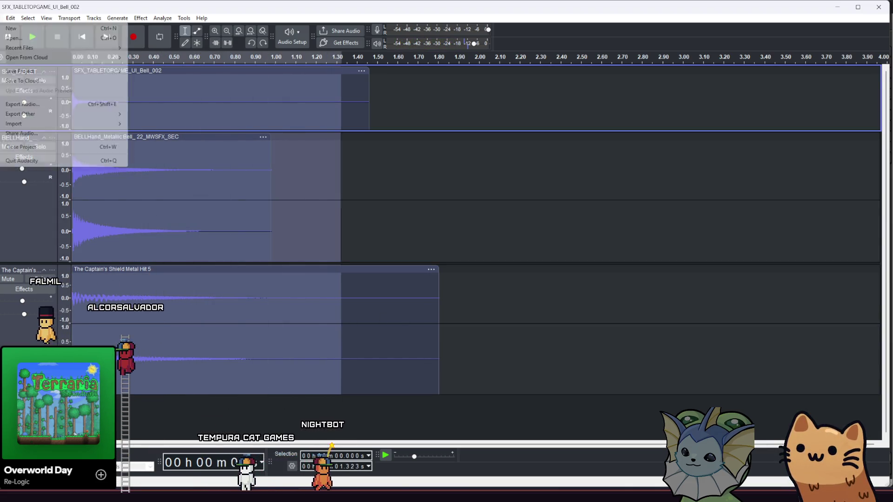
- Save the Audacity project as 'bell' and close Audacity
click(45, 104)
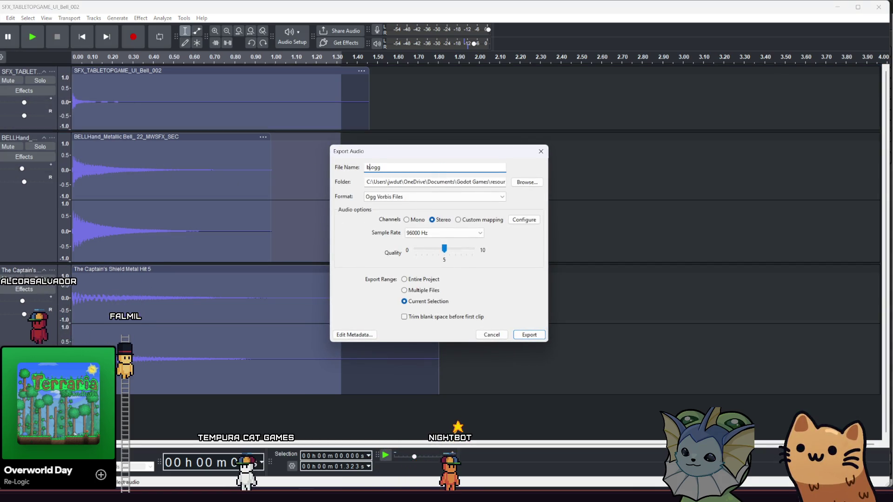
text(ell)
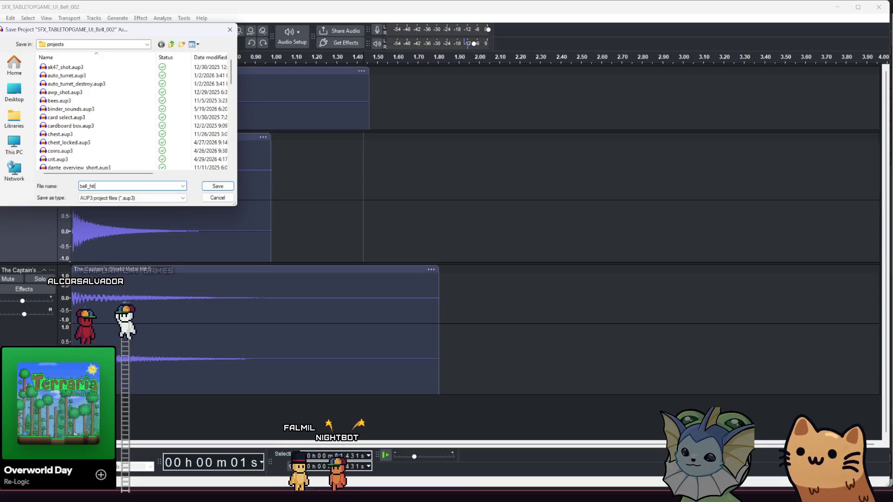
key(Return)
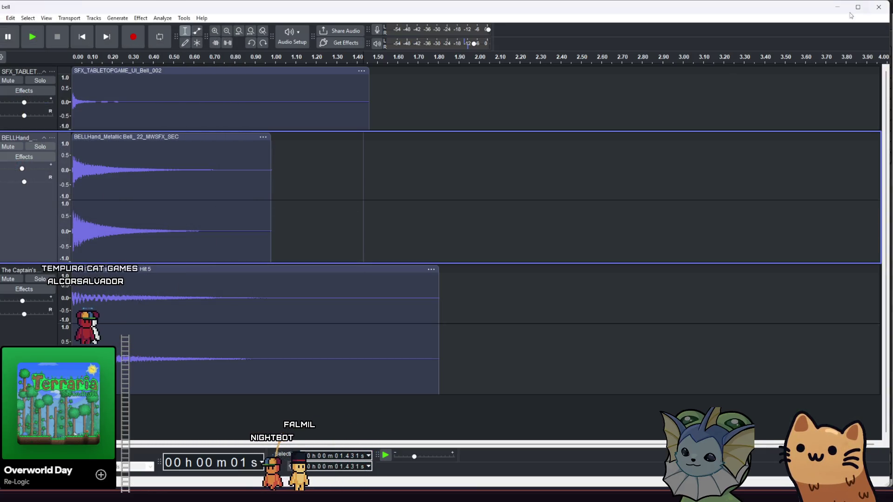
click(884, 6)
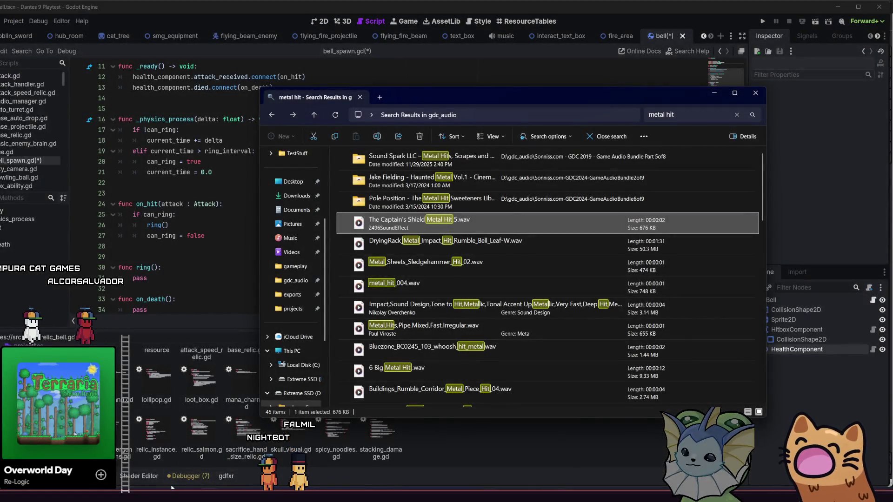
- Browse File Explorer from the search results to the Dante's 9 audio > sfx folder
key(alt+Tab)
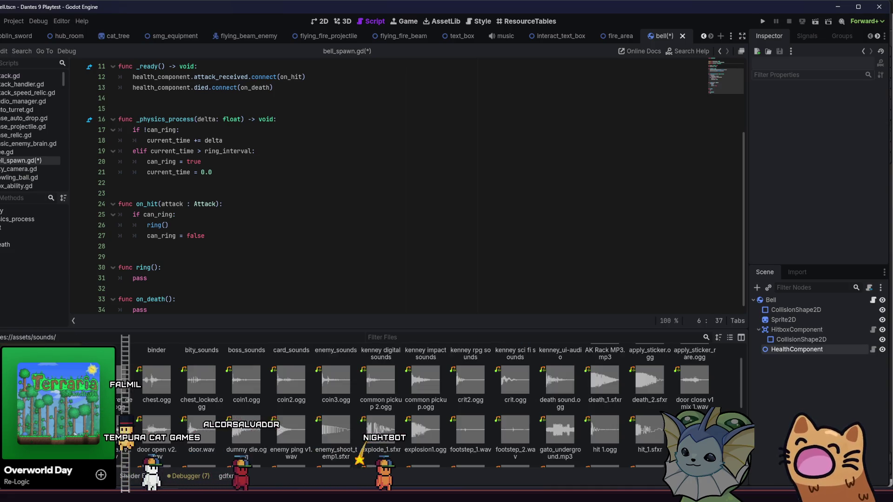
scroll(427, 400, up, 1)
key(alt+Tab)
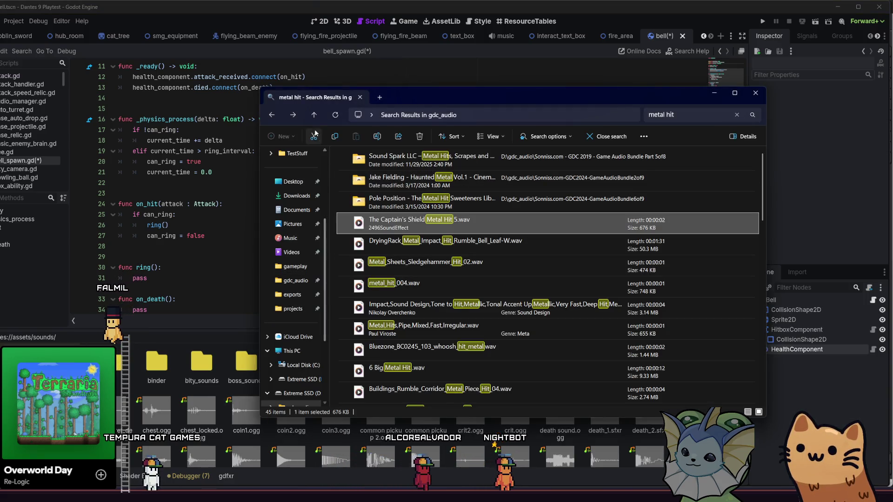
click(315, 115)
click(293, 309)
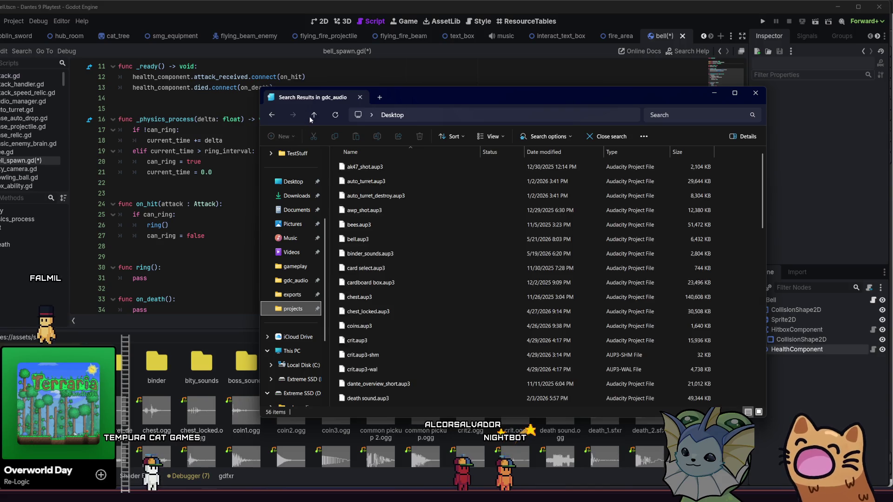
click(314, 115)
double_click(391, 214)
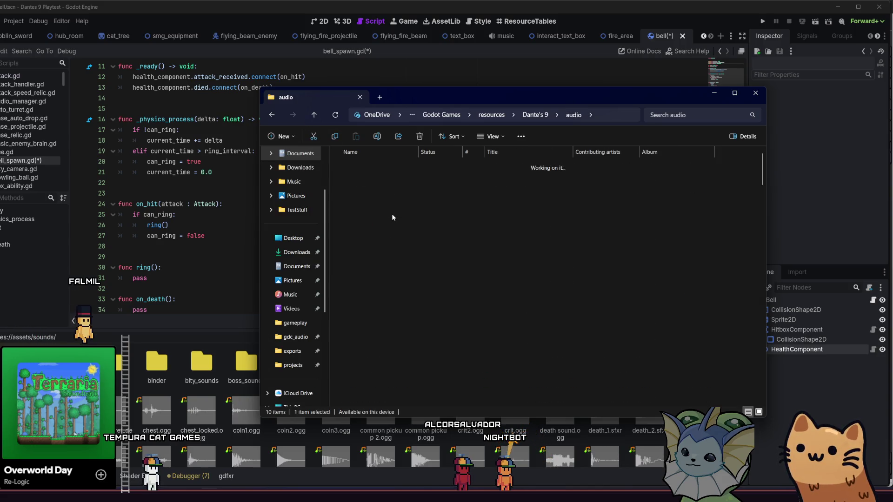
- Preview bell_hit.ogg and import it into Godot's FileSystem dock
double_click(396, 166)
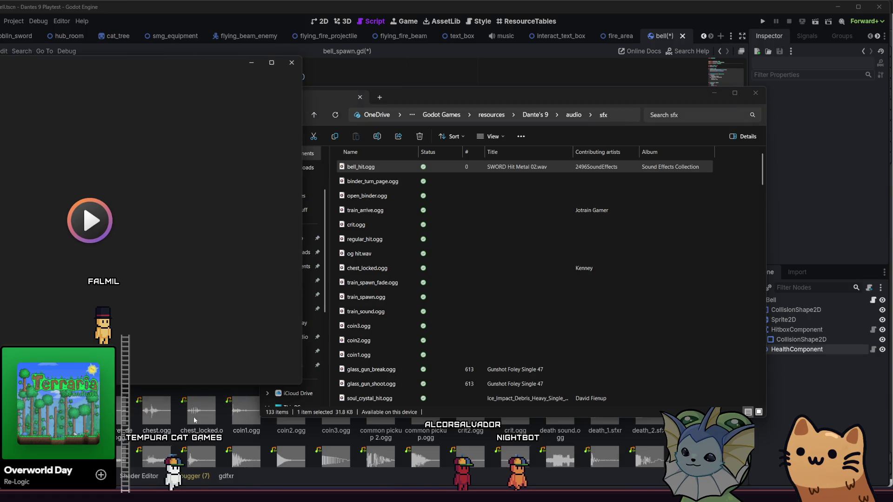
key(alt+F4)
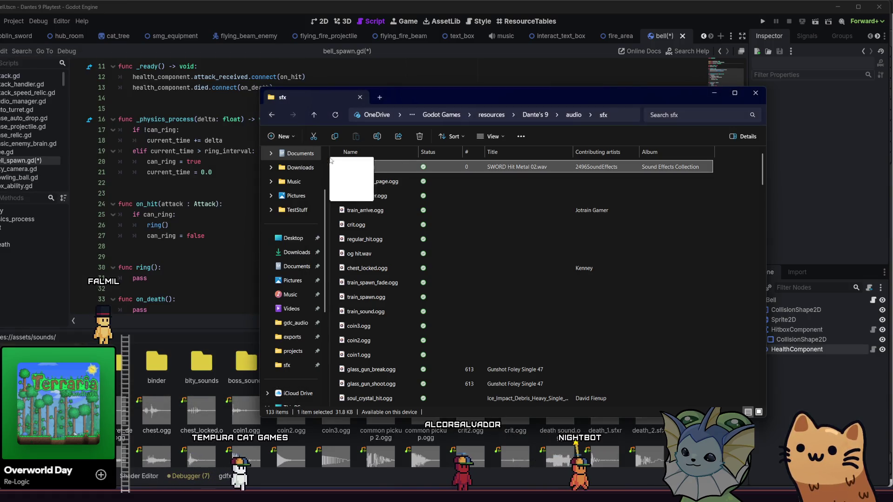
drag(193, 396, 200, 405)
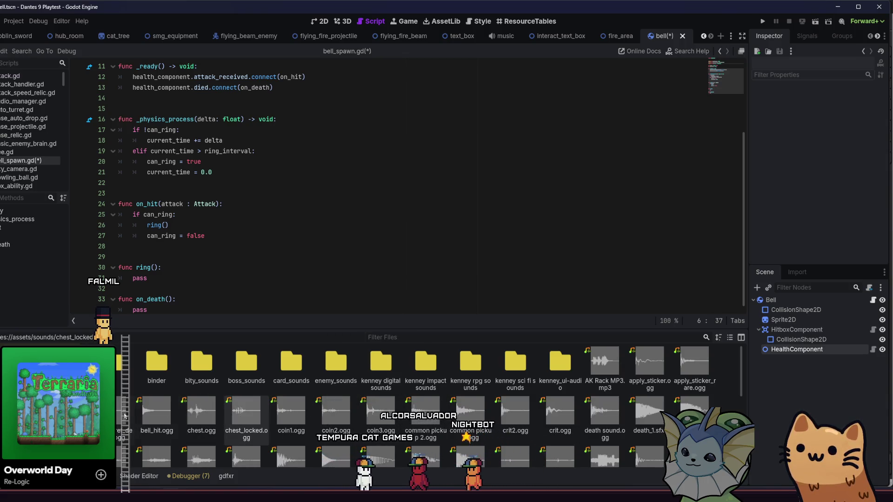
- Assign bell_hit.ogg as the Bell's Ring Sound and select the pass placeholder in ring()
click(804, 301)
mouse_move(156, 414)
mouse_down()
mouse_move(814, 132)
mouse_move(822, 139)
mouse_up()
click(279, 203)
click(256, 236)
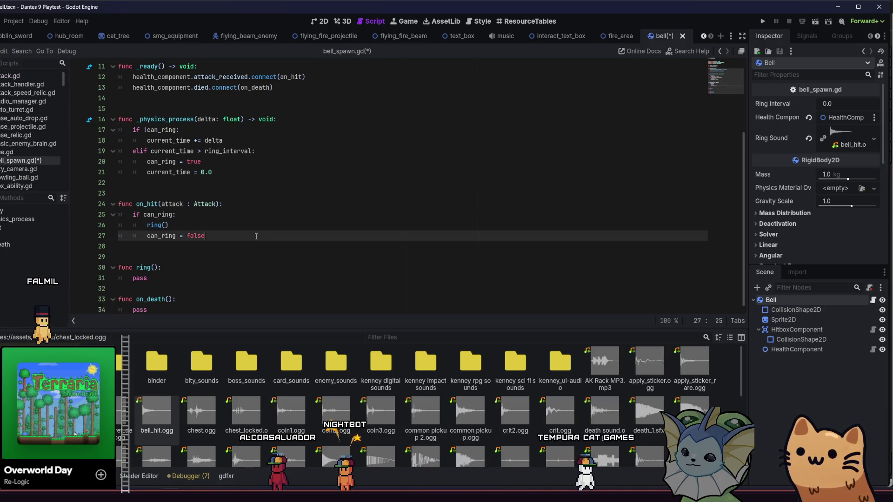
click(196, 268)
double_click(196, 276)
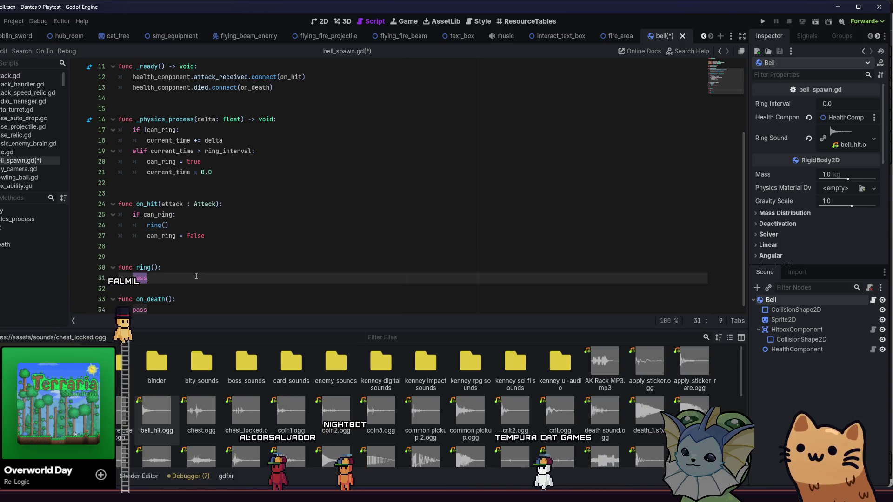
- Replace pass in ring() with a call on AudioManager
text(Audio)
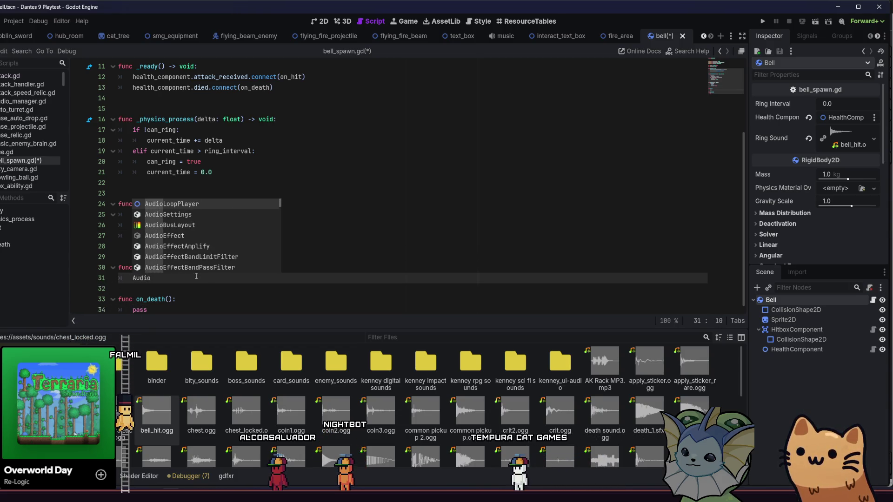
text(Str)
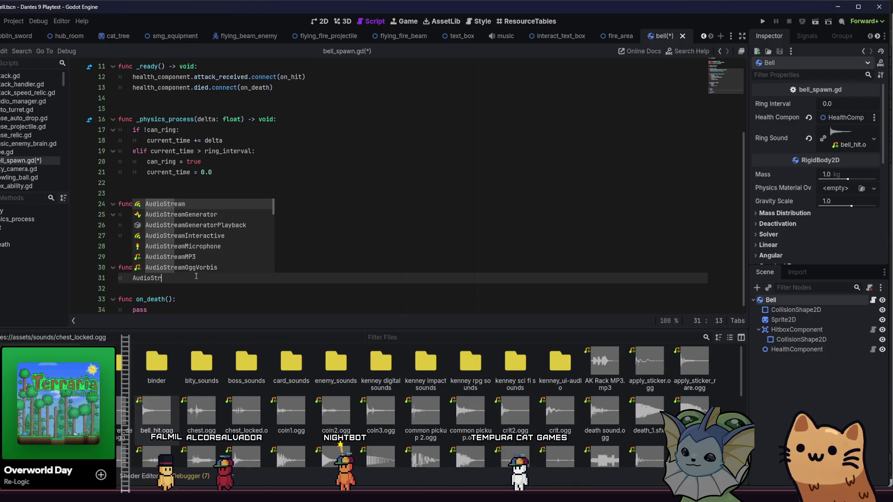
key(Return)
text(.pla)
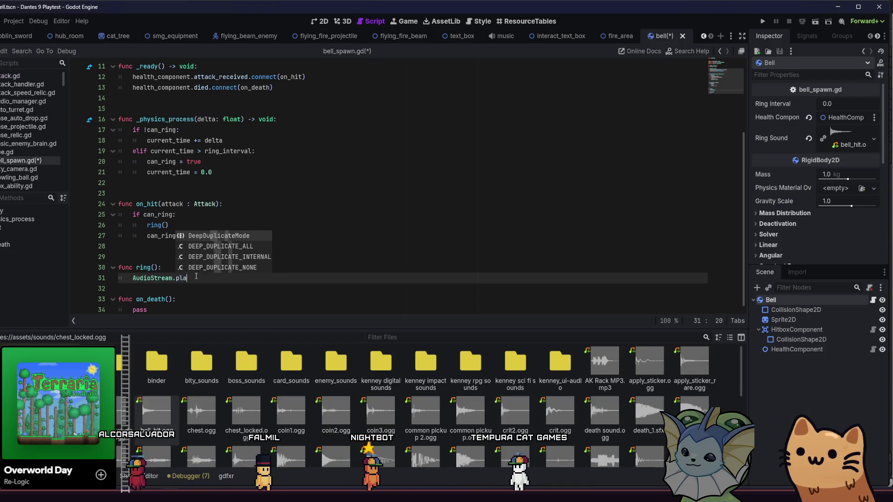
key(BackSpace)
key(BackSpace)
key(BackSpace)
text(P)
key(BackSpace)
key(BackSpace)
key(BackSpace)
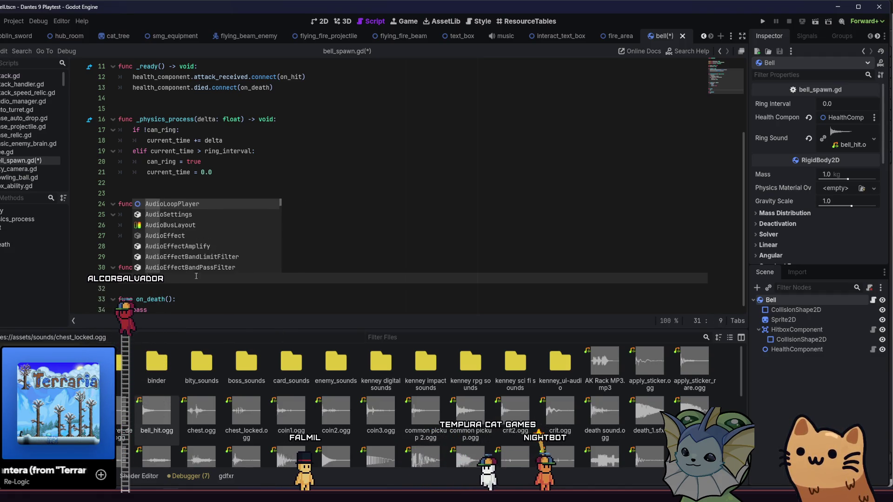
text(ioM)
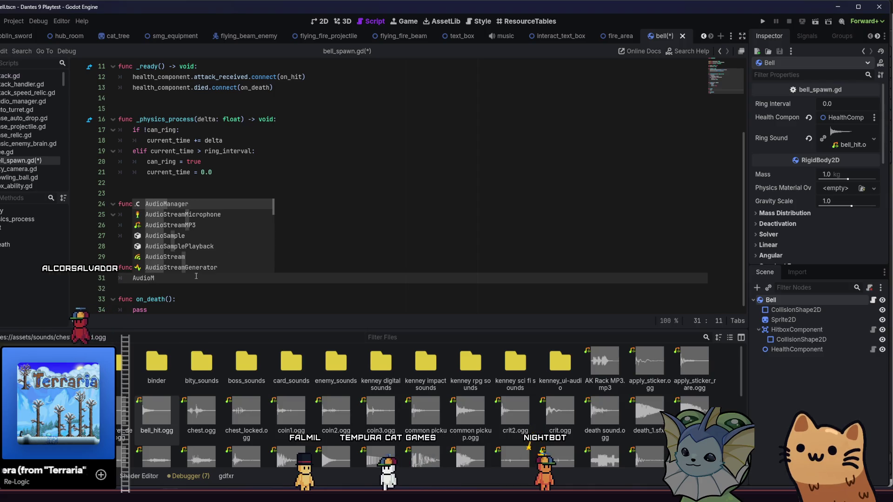
key(Return)
- Complete the call as play_sound_random_pitch_spatial(ring_sound, global_position, 0.15, 1.0)
text(.play)
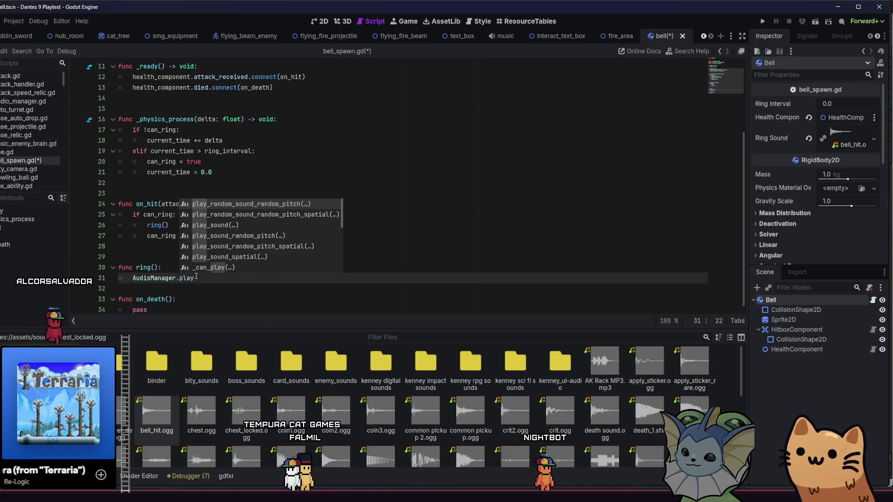
key(Down)
key(Down)
key(Down)
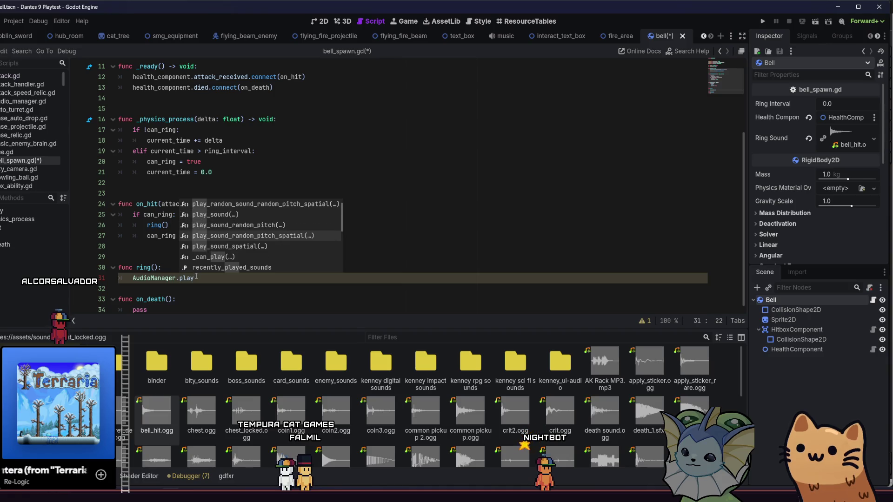
key(Return)
text(ring_sound,)
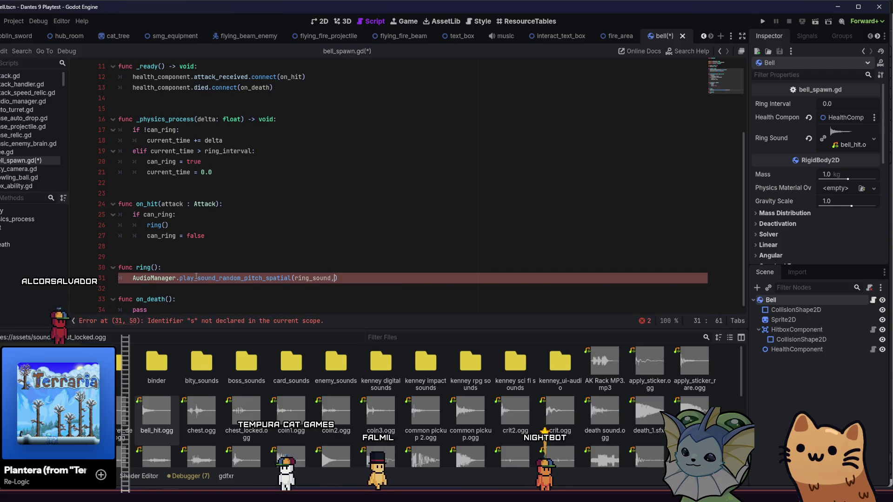
text( 0)
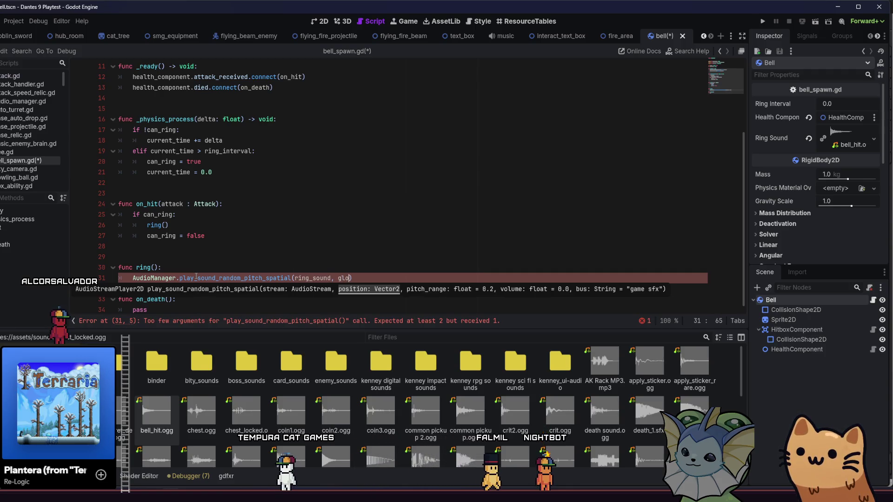
text(glo)
key(Return)
text(, 0.1,)
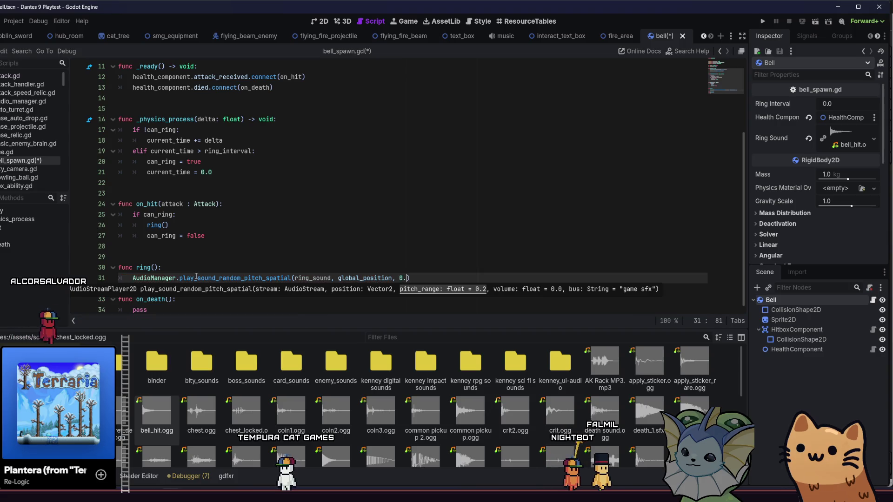
key(BackSpace)
text(5, )
text(1.0,)
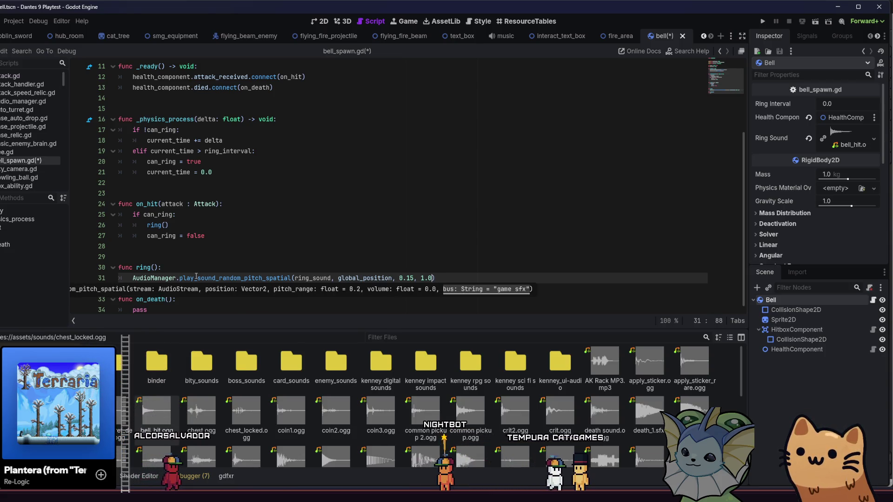
key(BackSpace)
key(BackSpace)
key(Up)
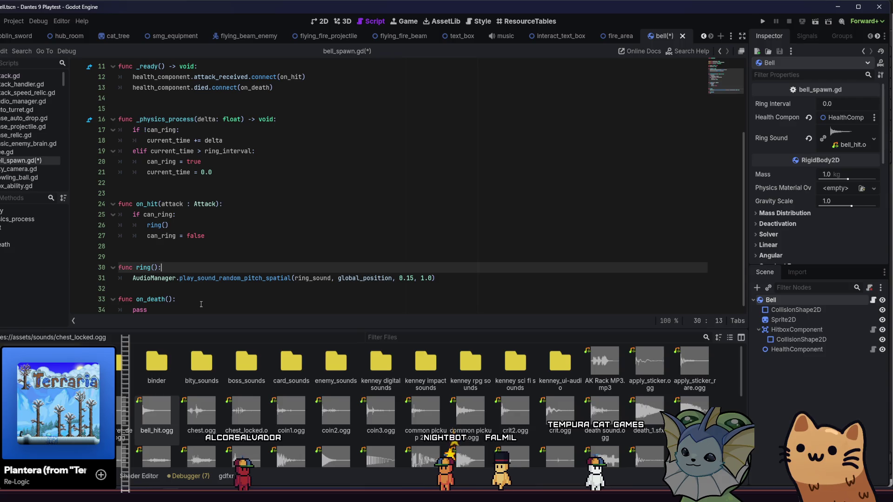
click(221, 298)
click(174, 310)
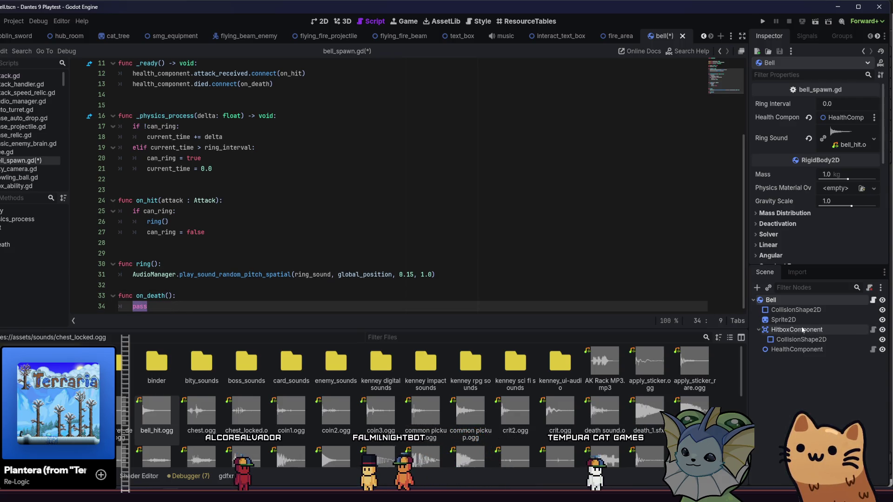
- Add a HitFlashComponent node and make it the Bell's first child
click(790, 320)
click(786, 309)
click(757, 287)
text(health)
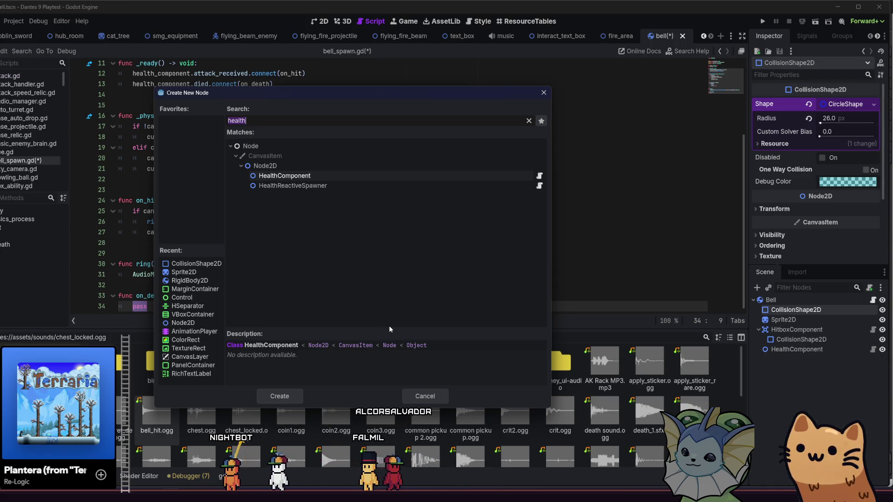
key(BackSpace)
text(hitfl)
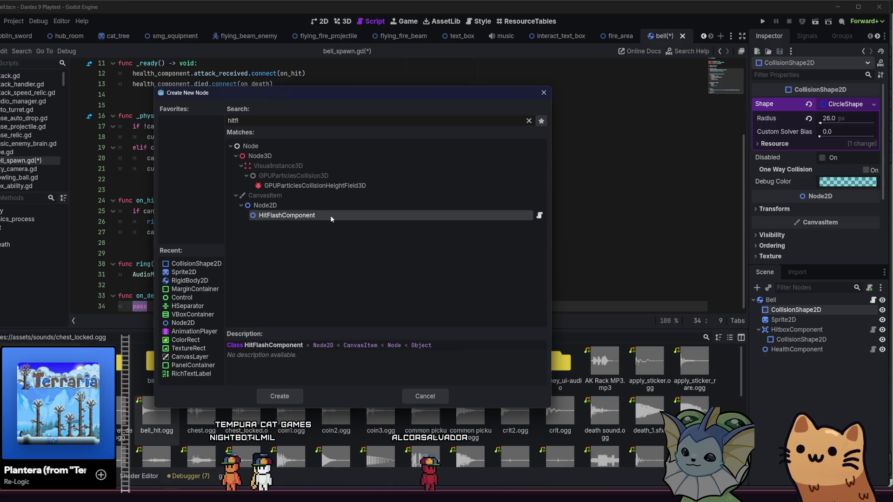
double_click(331, 216)
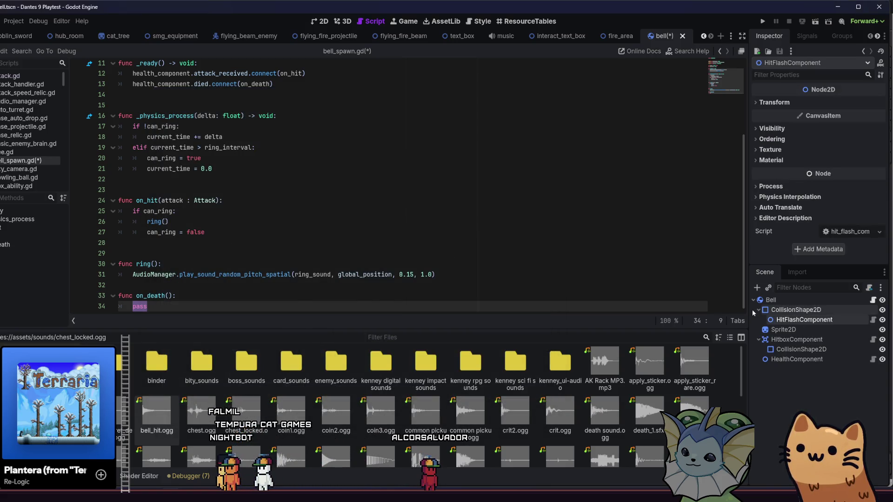
drag(786, 309, 787, 309)
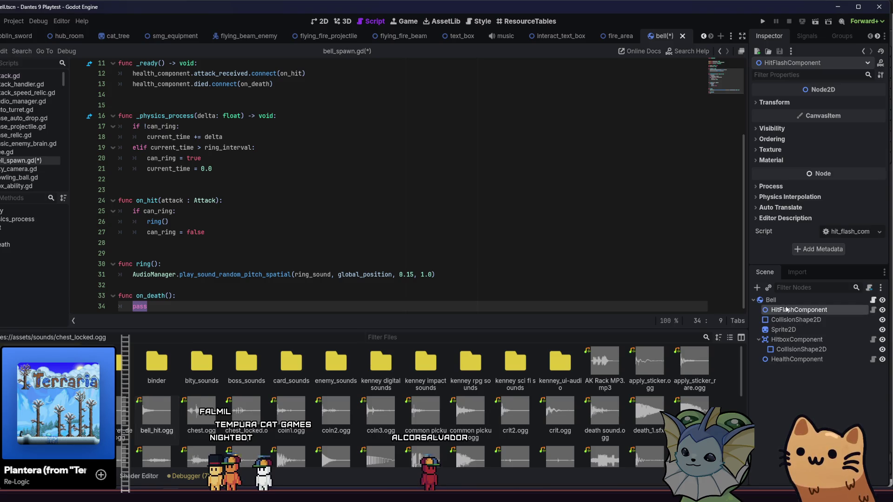
- Inspect the Sprite2D, HitFlashComponent and Bell properties, then save the scene and script
click(783, 330)
key(Escape)
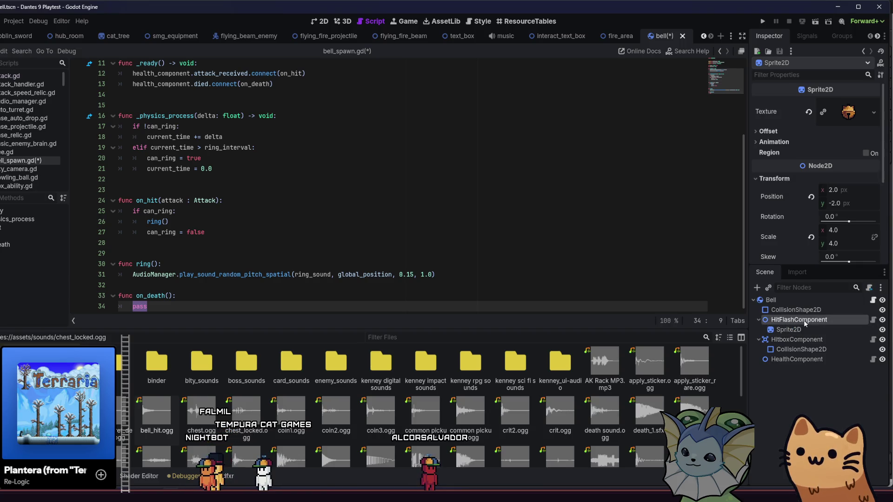
click(804, 321)
click(793, 330)
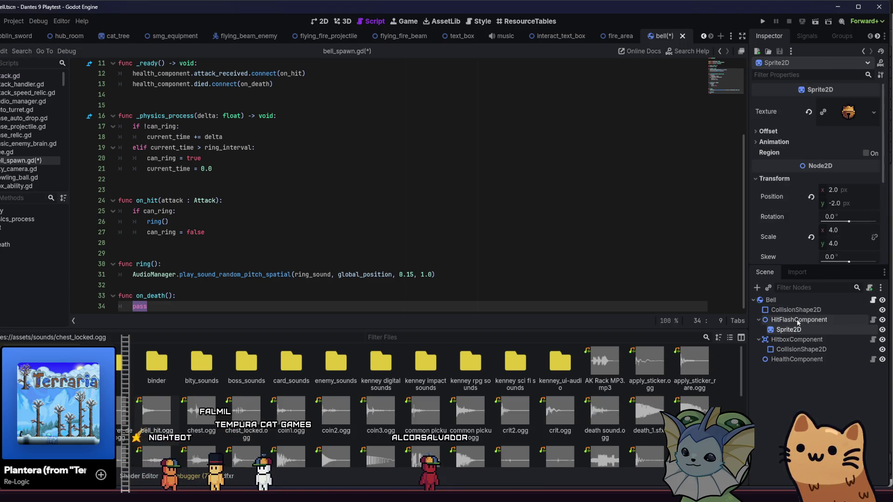
click(798, 321)
click(775, 103)
click(774, 103)
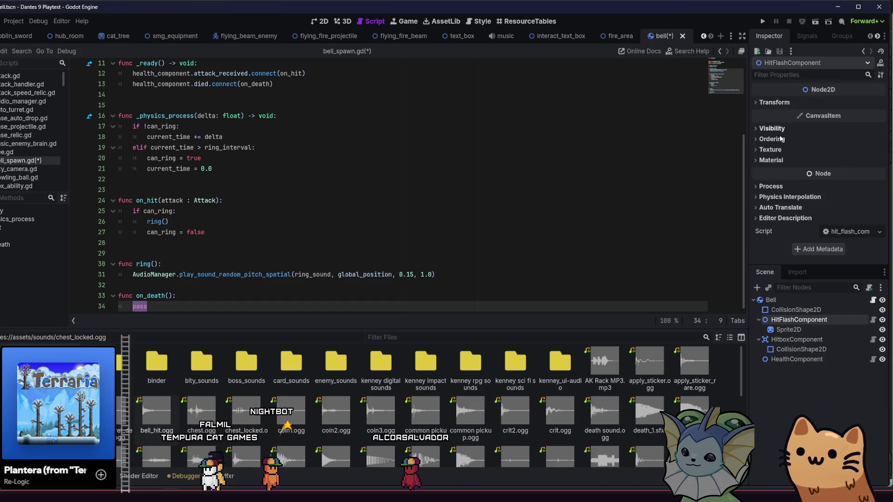
click(833, 300)
click(825, 319)
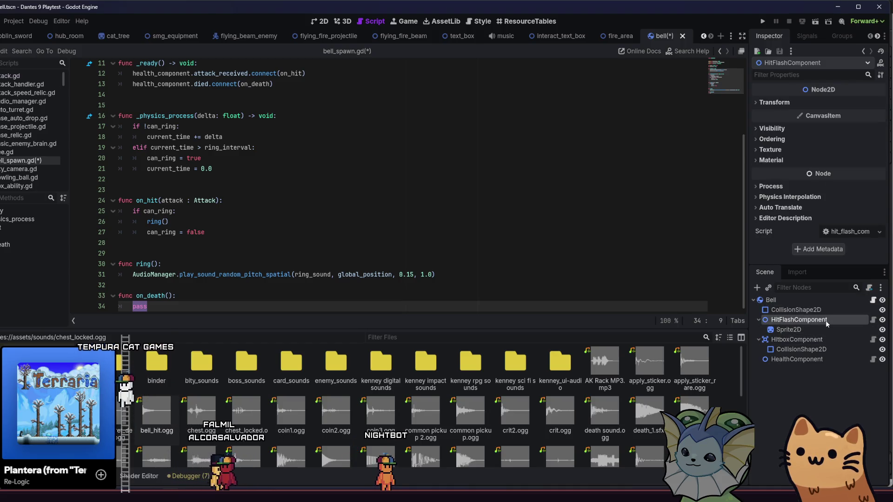
key(ctrl+s)
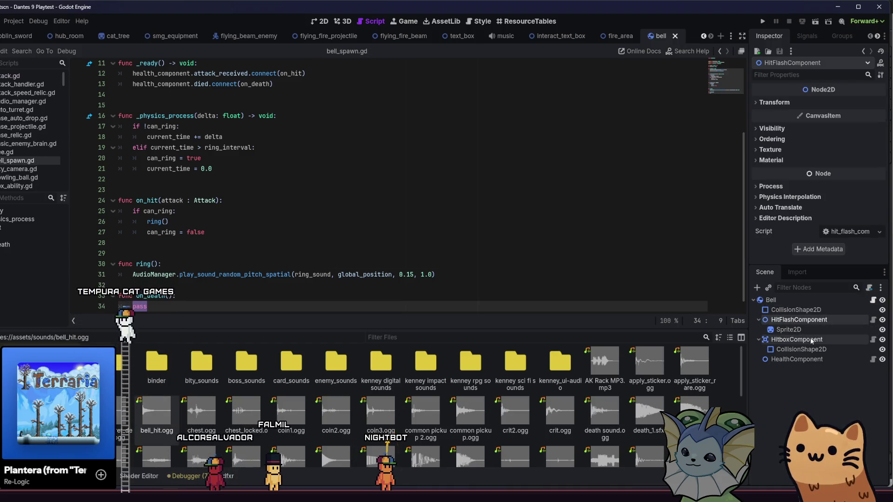
click(810, 339)
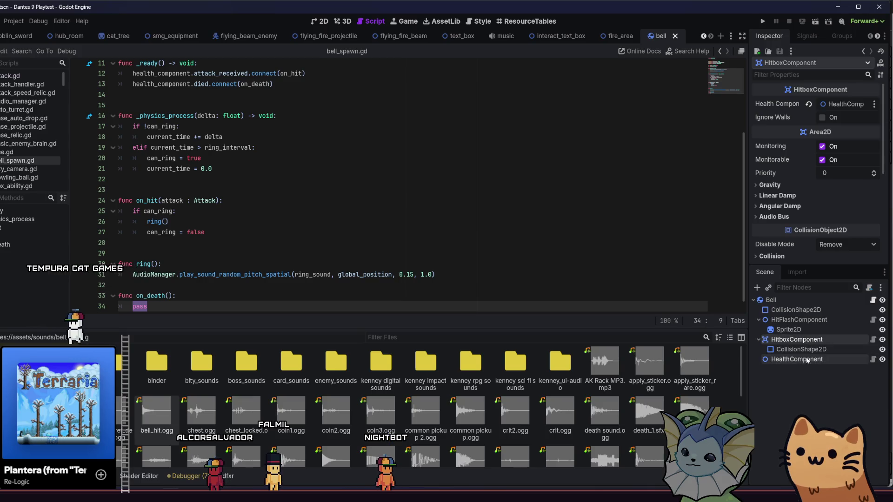
click(809, 359)
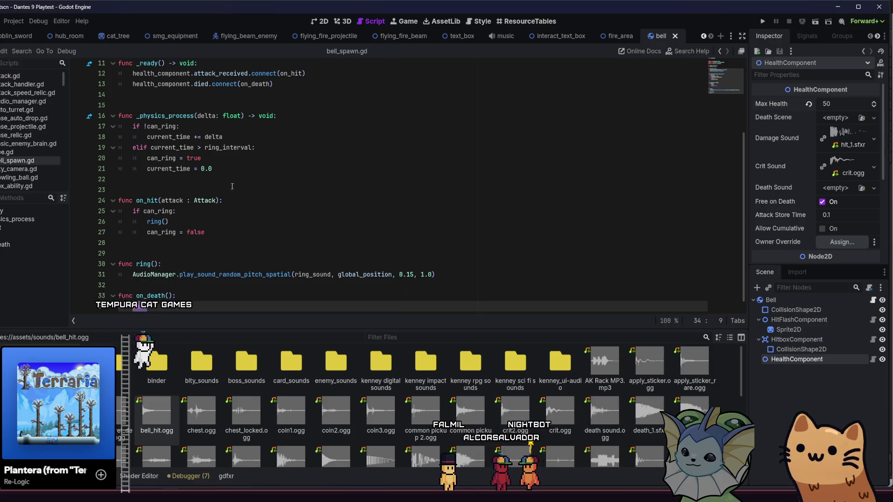
click(121, 189)
scroll(93, 182, down, 1)
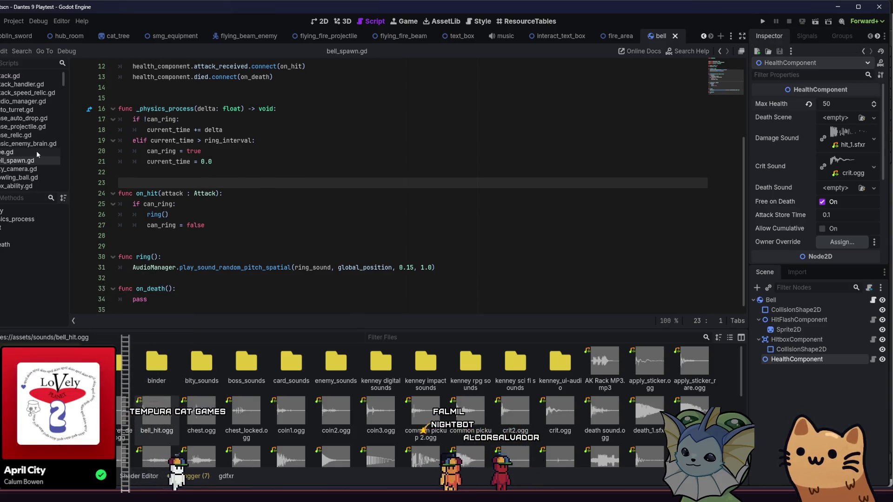
scroll(34, 122, down, 1)
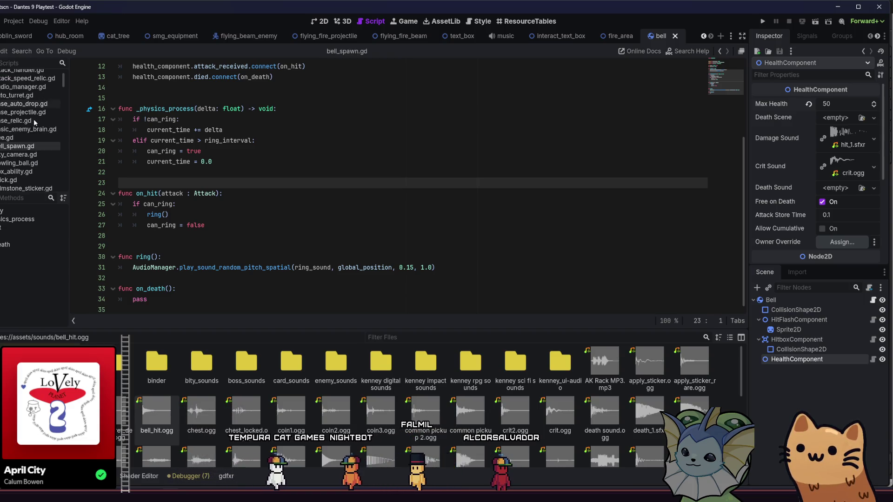
key(shift+alt+o)
- Open relic_bell.gd and start a bell_s path inside the line 3 preload
text(relic_bell)
key(Return)
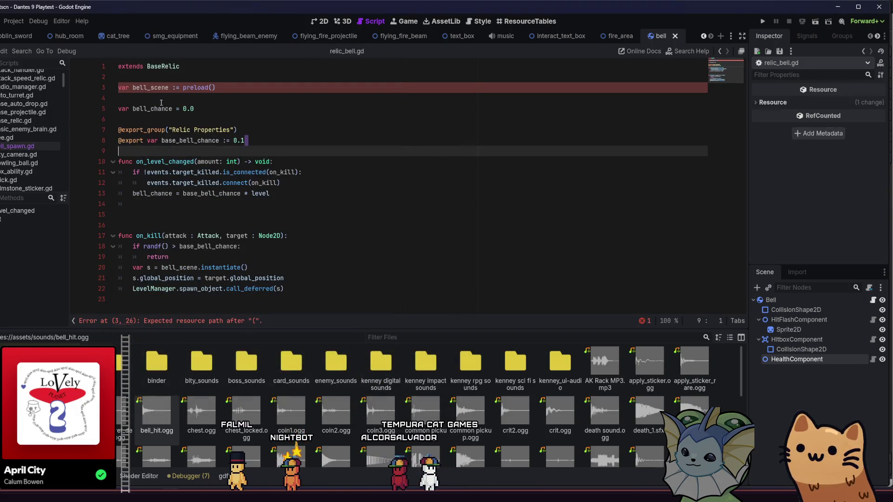
click(213, 88)
text(bell)
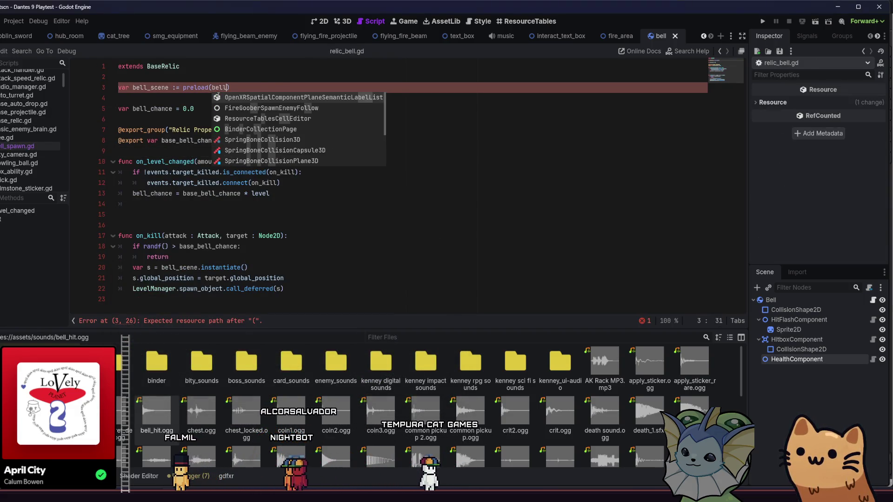
key(BackSpace)
text("bell_s)
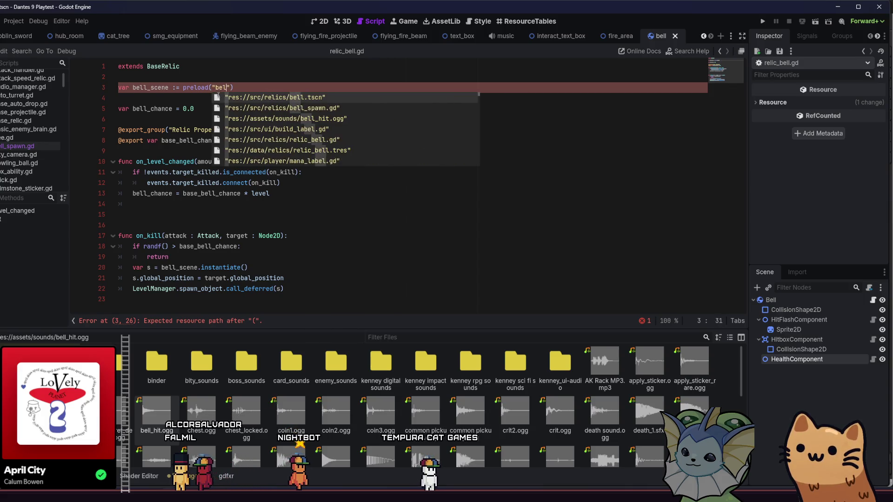
key(Return)
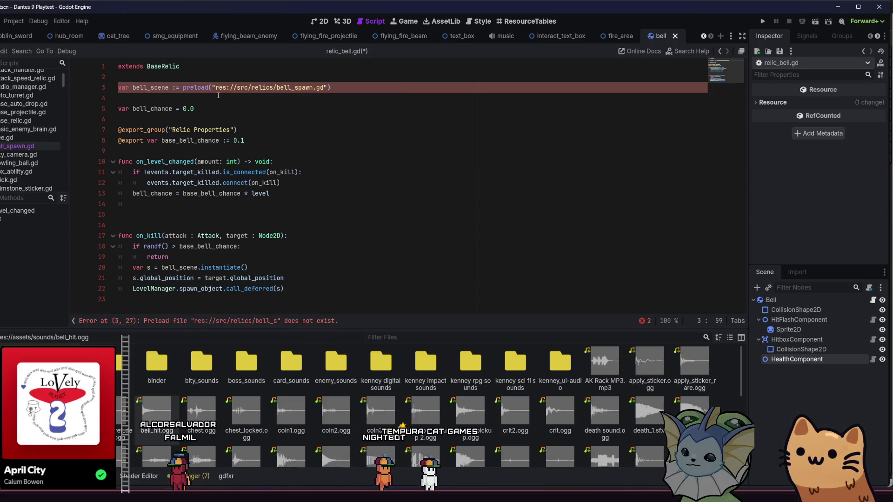
key(Down)
key(Down)
key(Down)
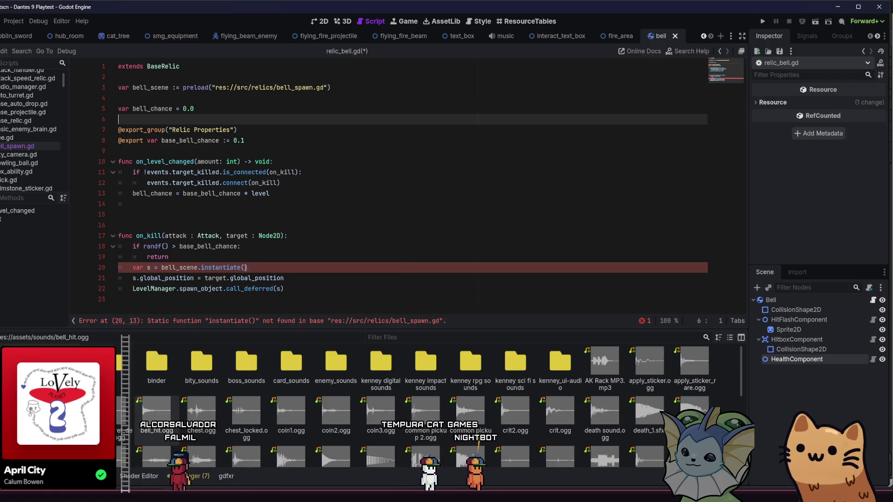
click(246, 268)
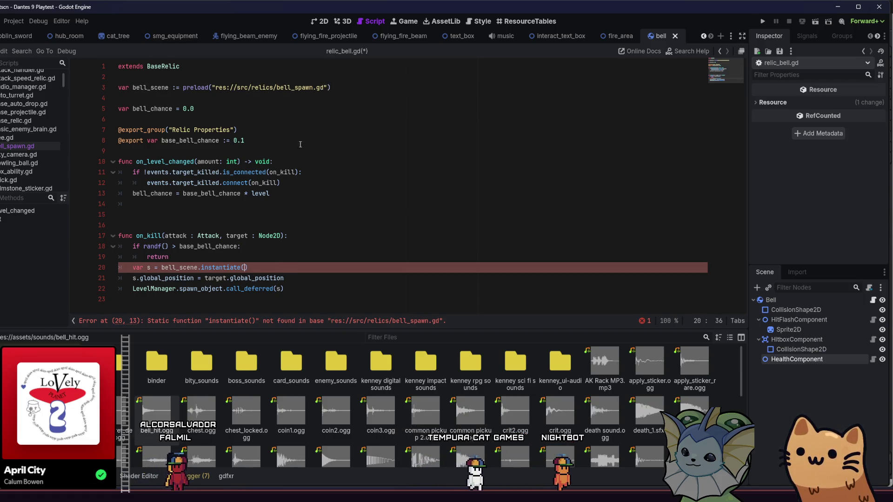
- Correct the preload path to res://src/relics/bell.tscn, save the script, and run the project
click(325, 87)
key(BackSpace)
key(BackSpace)
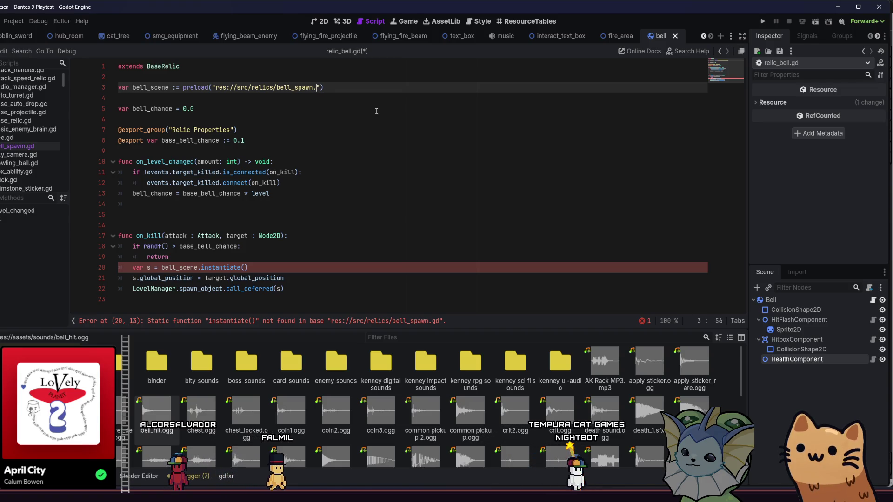
key(BackSpace)
key(BackSpace)
key(BackSpace)
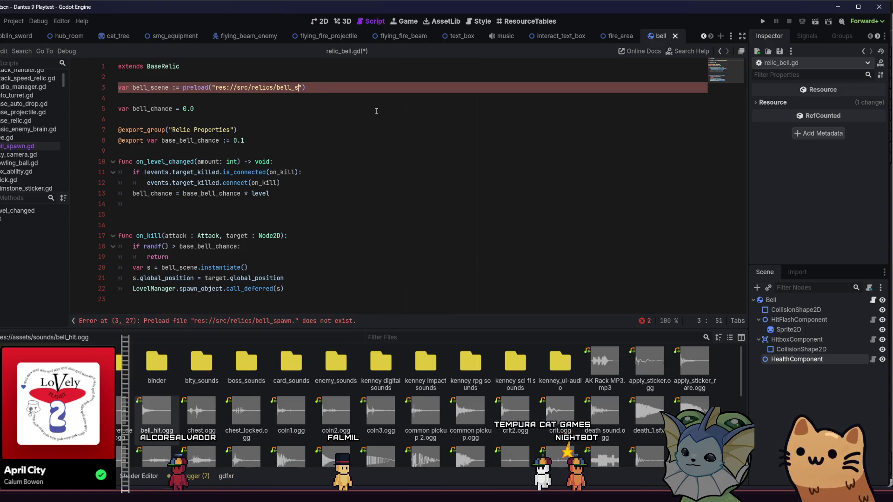
text(pa)
key(Return)
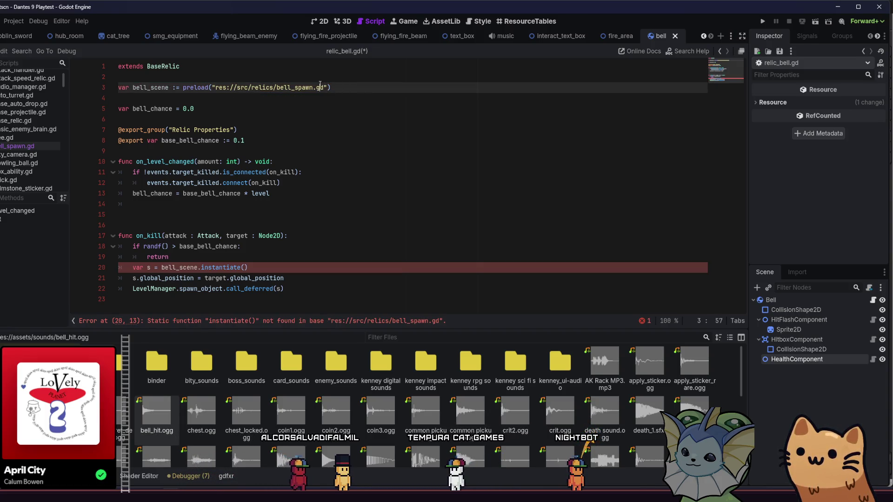
key(BackSpace)
key(BackSpace)
key(BackSpace)
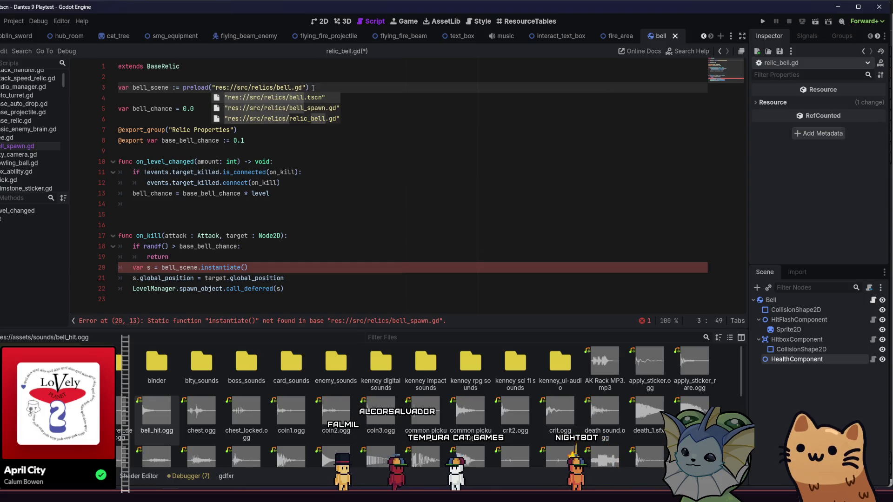
key(Right)
key(Right)
key(Right)
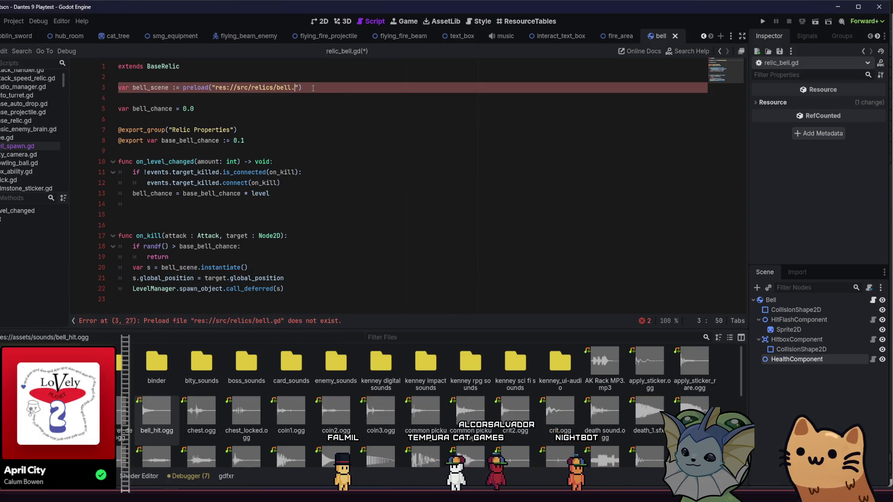
text(.)
key(Return)
key(ctrl+s)
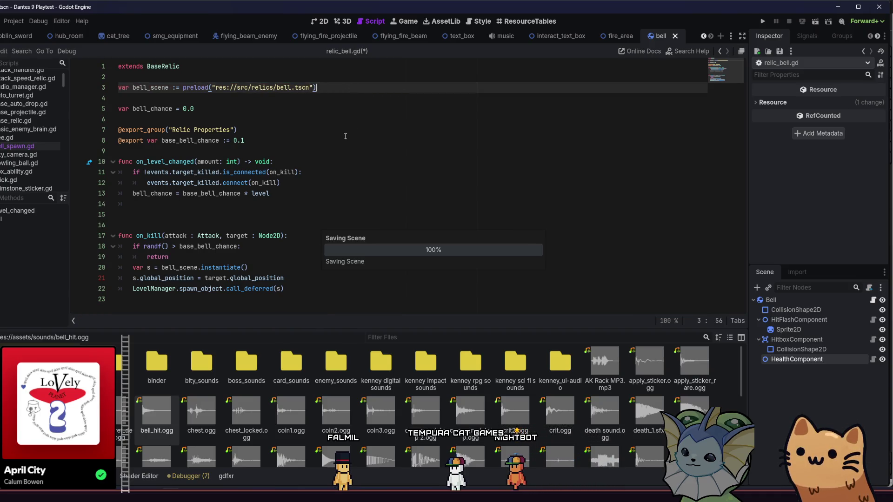
click(762, 21)
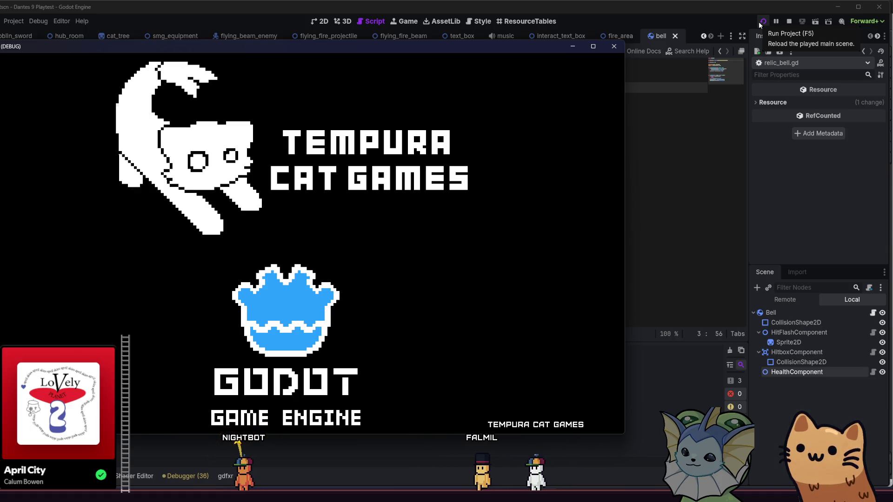
- Relaunch the game, start a run, and add AK47 cards and the Bell relic from the debug menu
click(760, 23)
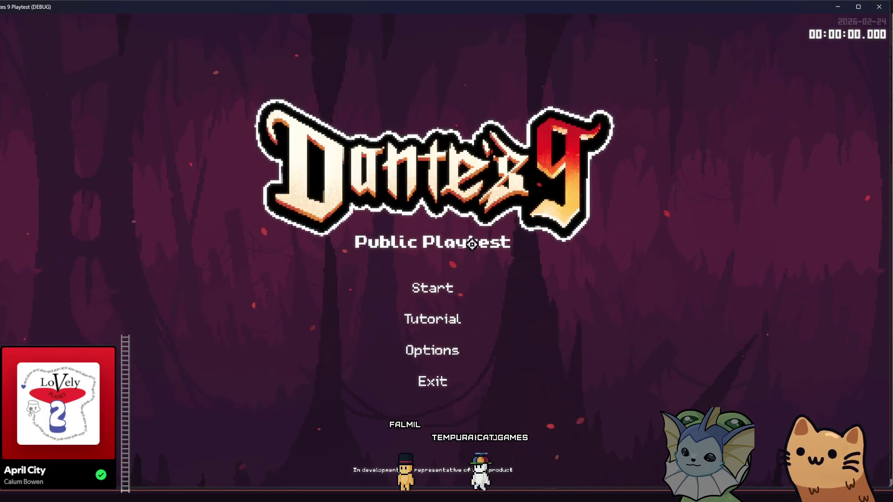
click(440, 287)
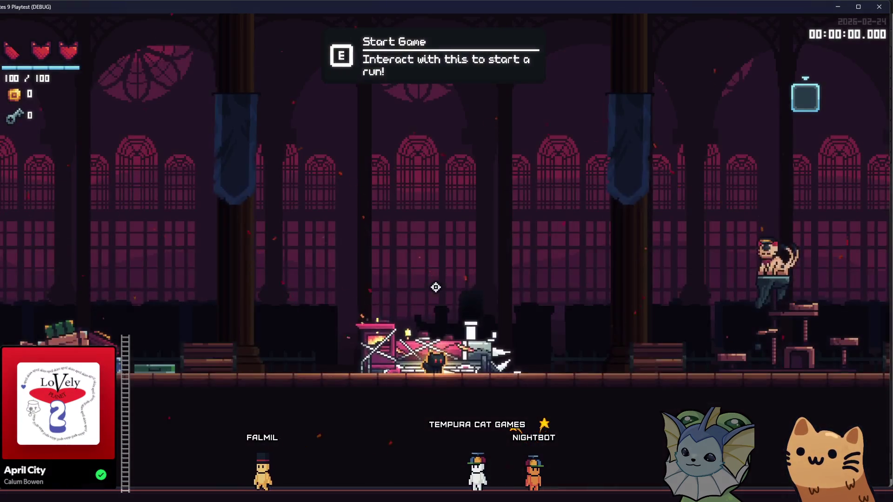
key(F1)
click(93, 126)
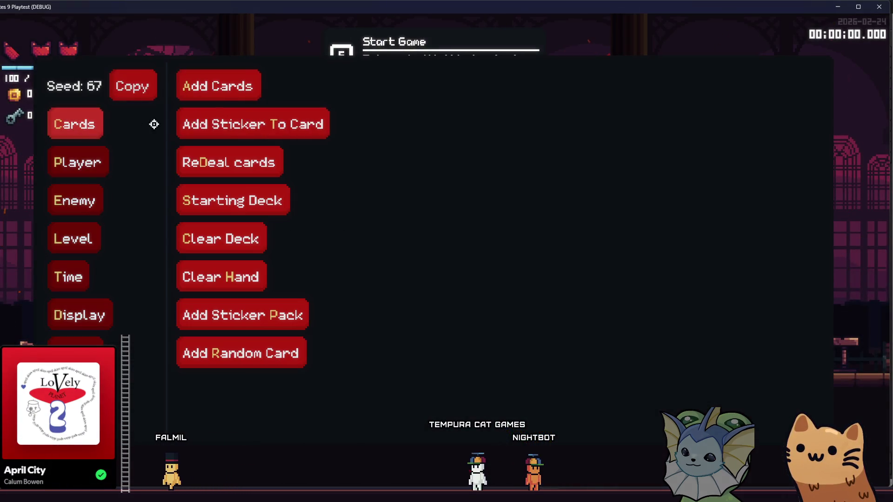
click(214, 95)
click(357, 115)
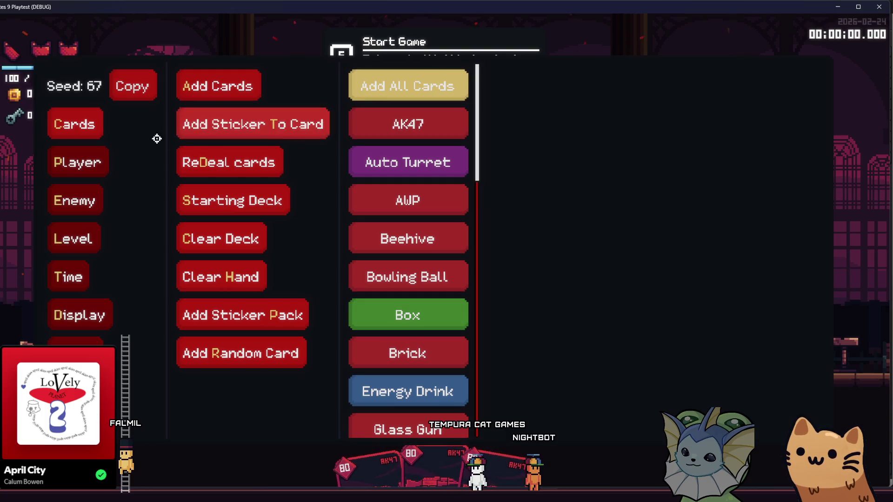
click(85, 151)
click(201, 124)
click(406, 163)
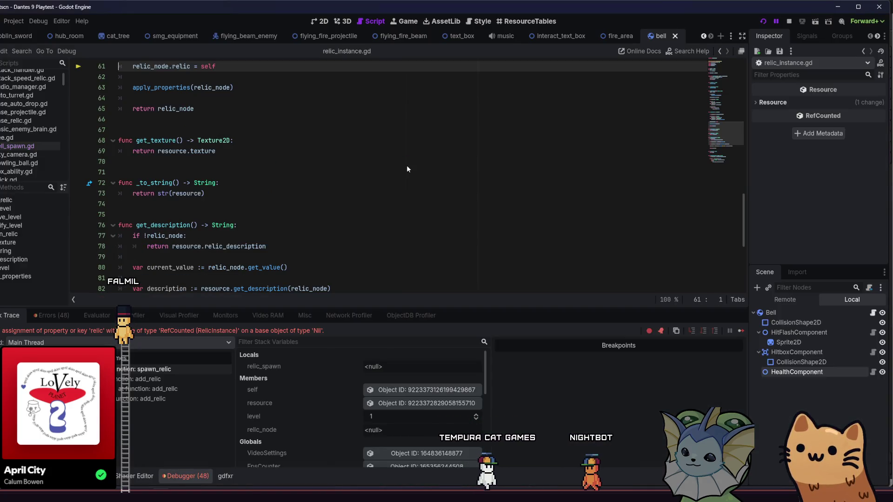
- Inspect the spawn_relic code around the PackedScene check and the line 61 error
scroll(406, 165, up, 6)
click(406, 166)
click(360, 226)
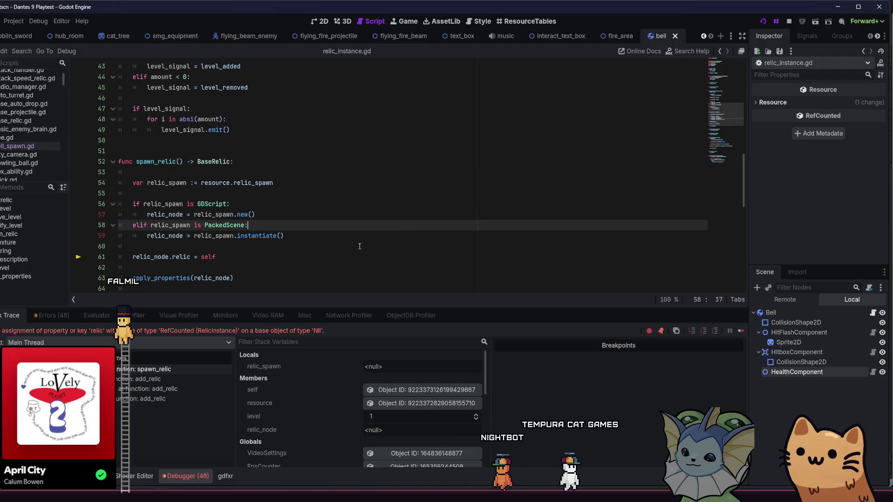
click(354, 257)
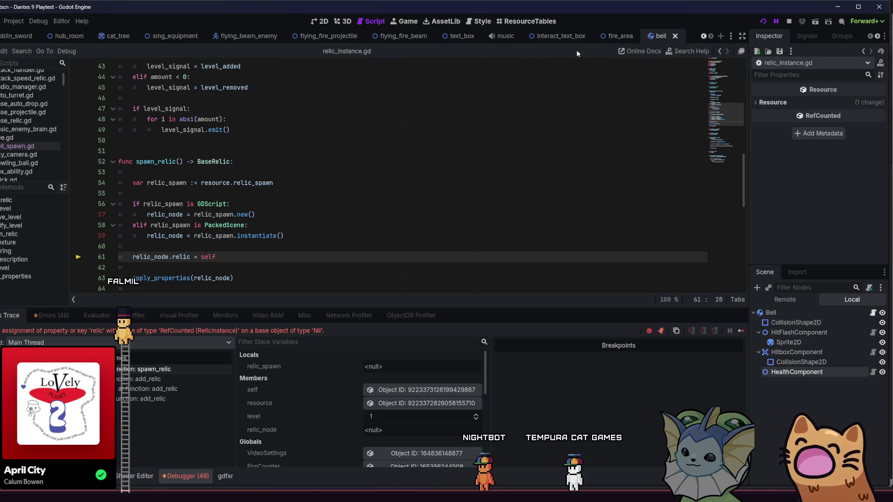
- Assign relic_bell.gd as Relic Spawn in relic_bell.tres and relaunch the game
key(shift+alt+o)
text(rel)
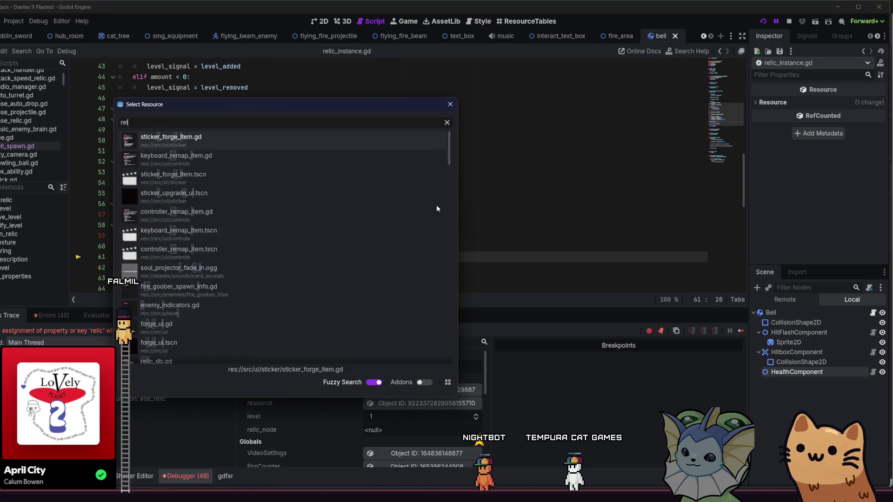
text(ic_)
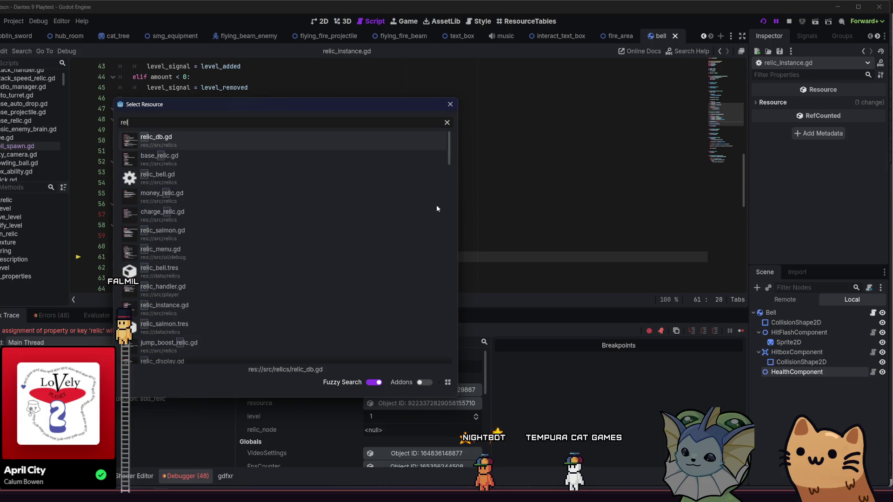
text(be)
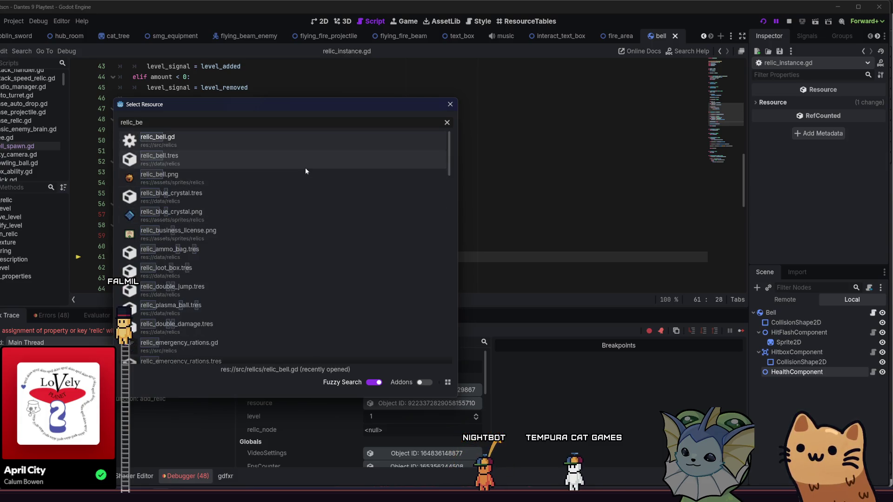
key(Return)
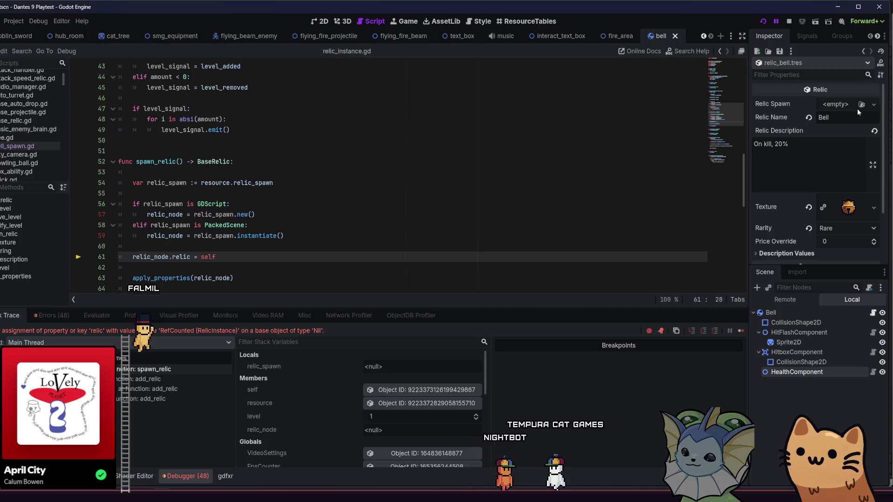
click(860, 105)
text(bell)
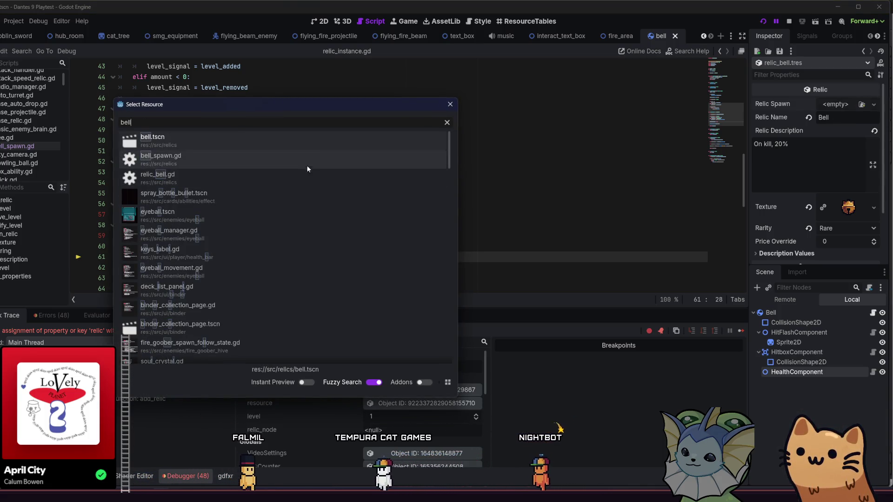
double_click(310, 178)
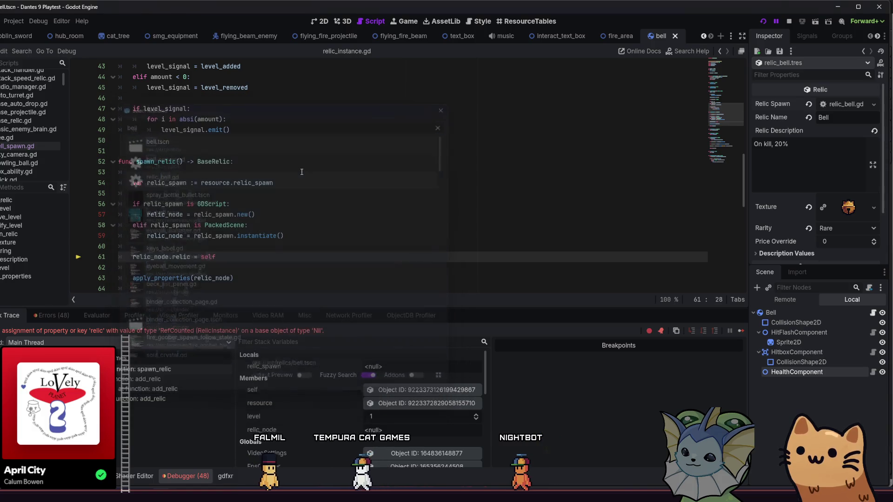
click(762, 21)
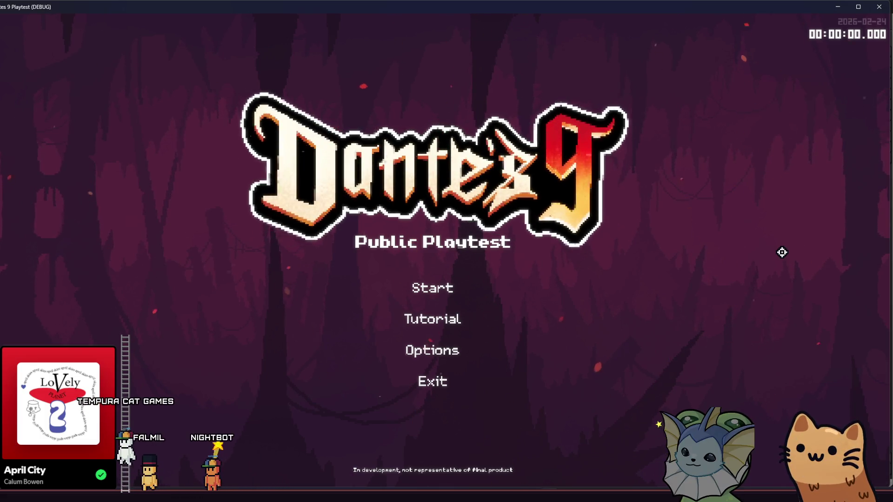
- Enter the hub and grant the player the Bell relic through the debug menu
click(467, 291)
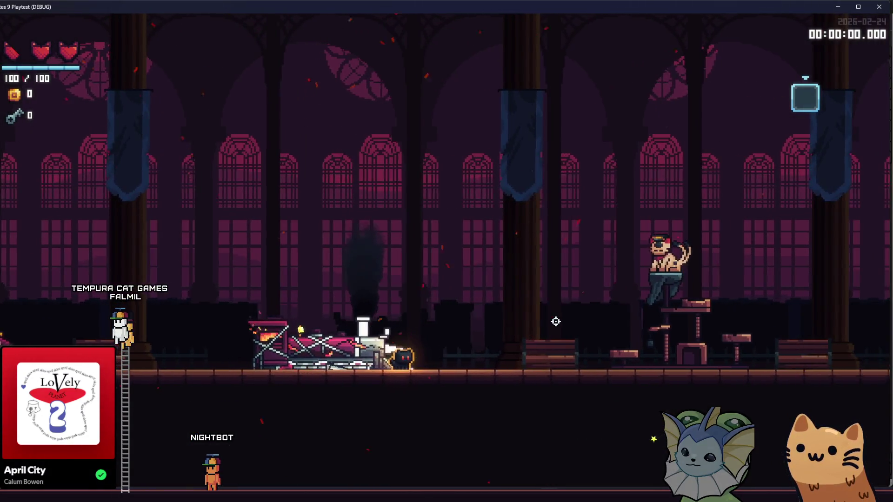
key(F1)
click(71, 123)
click(223, 88)
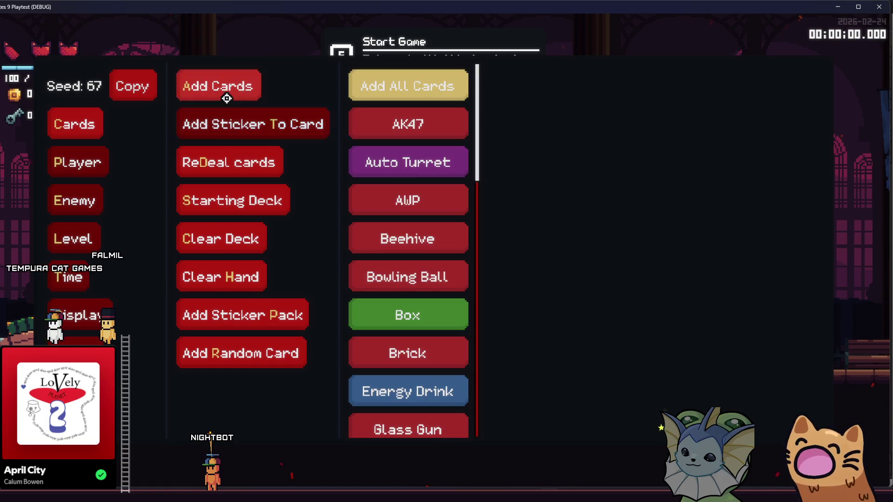
scroll(417, 205, down, 1)
click(61, 157)
click(75, 124)
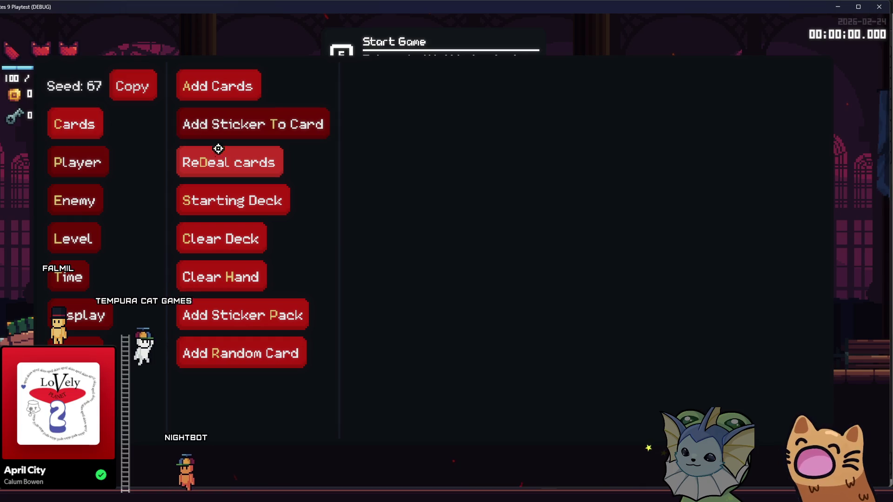
click(89, 156)
click(214, 124)
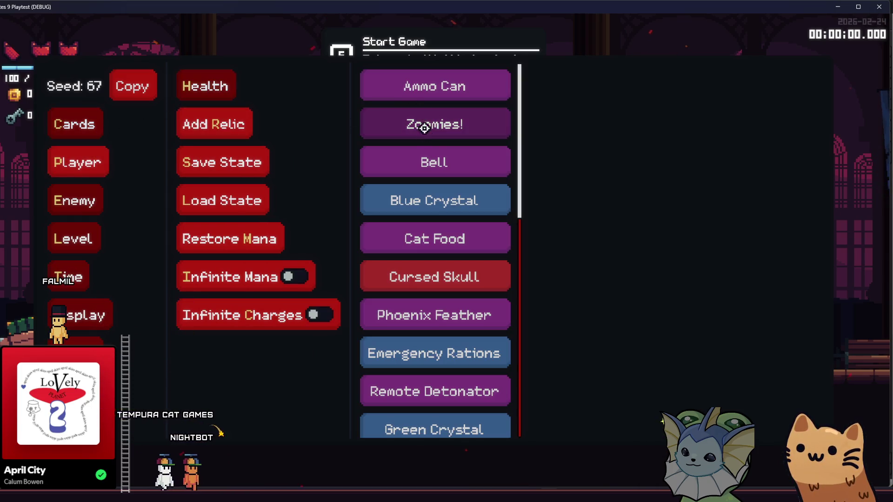
click(378, 168)
- Add AK47 cards to the hand, toggle Infinite Mana, and close the debug menu
click(60, 130)
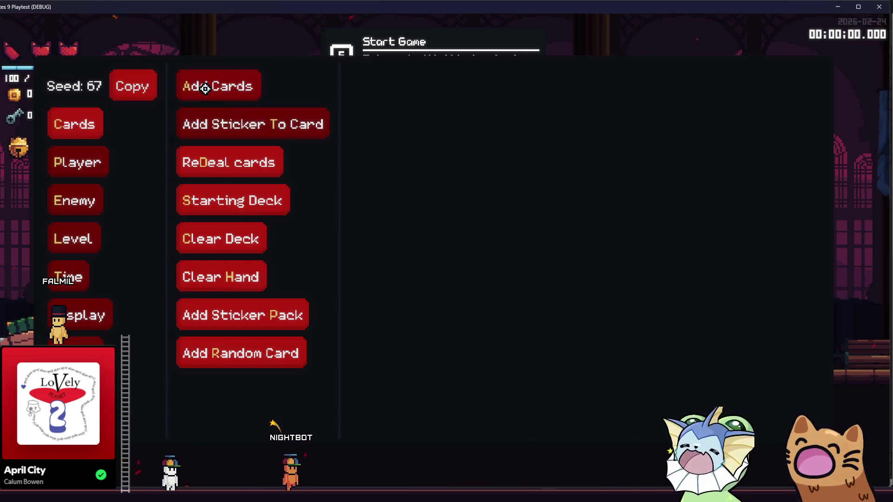
click(207, 87)
click(379, 134)
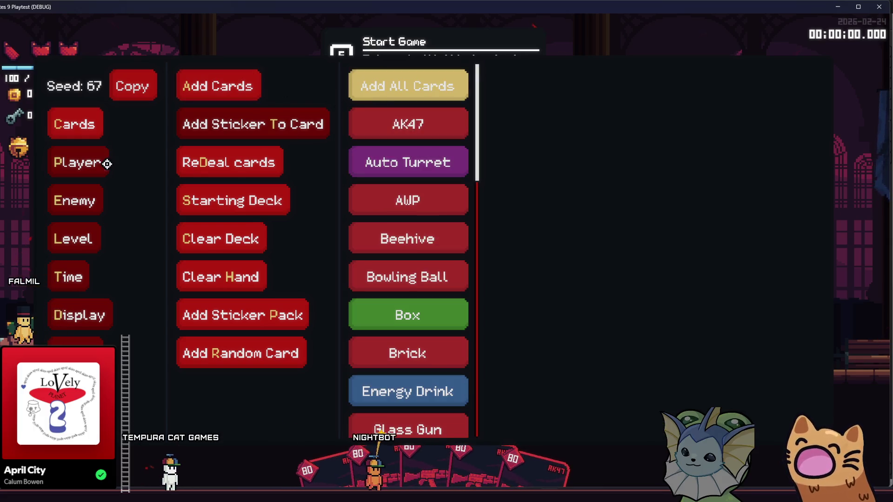
click(76, 163)
click(275, 283)
key(Escape)
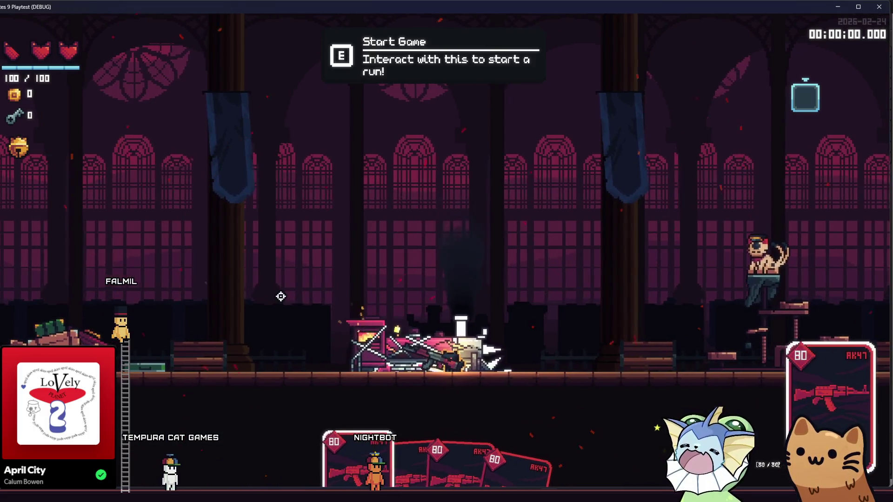
- Spawn three training dummies in the hub from the debug enemy list
mouse_move(30, 166)
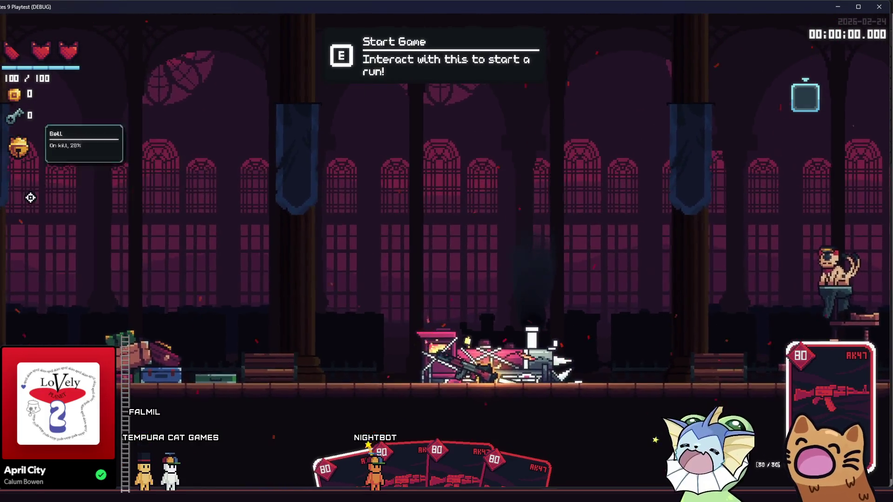
key(grave)
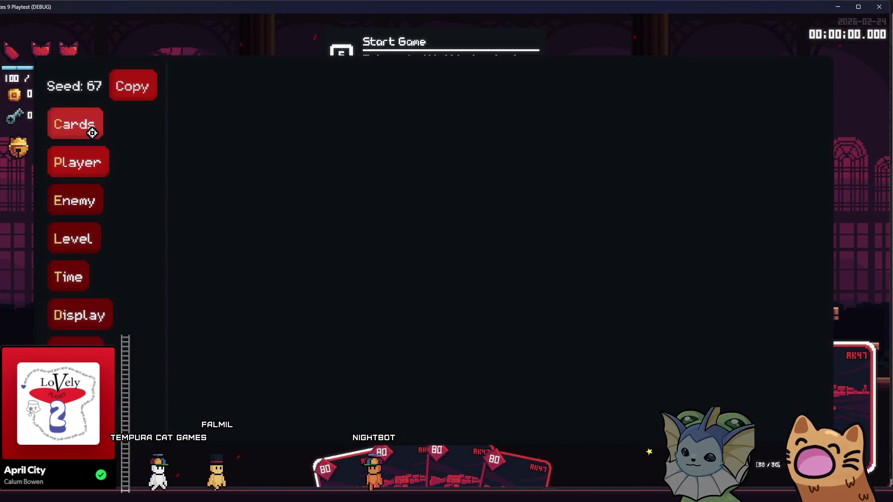
click(82, 193)
click(193, 93)
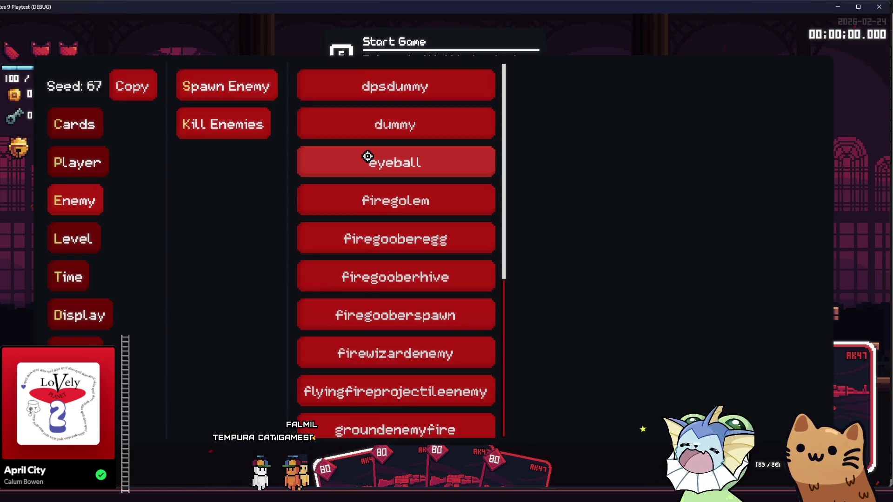
click(369, 122)
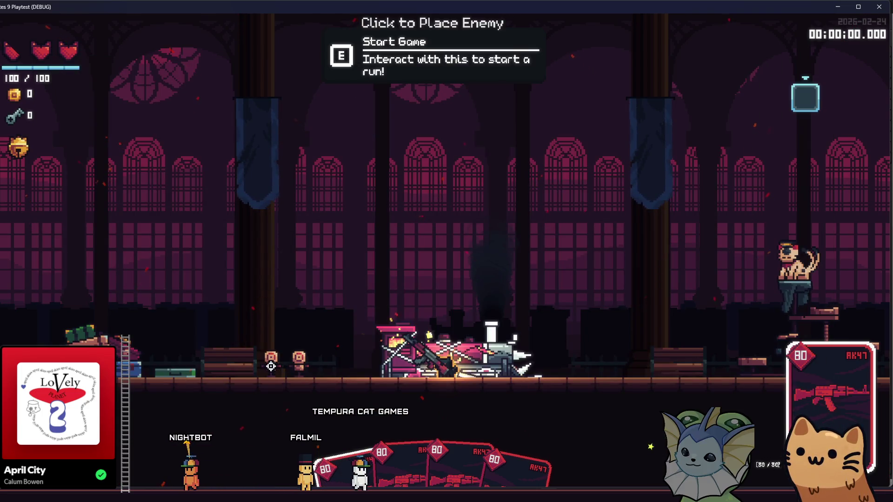
click(243, 365)
click(215, 366)
click(187, 366)
right_click(173, 373)
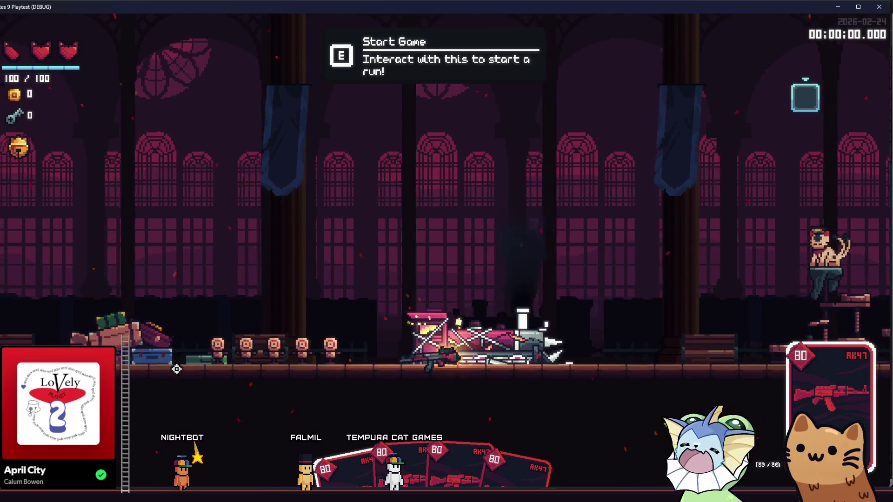
- Shoot the training dummies with the AK47
click(173, 373)
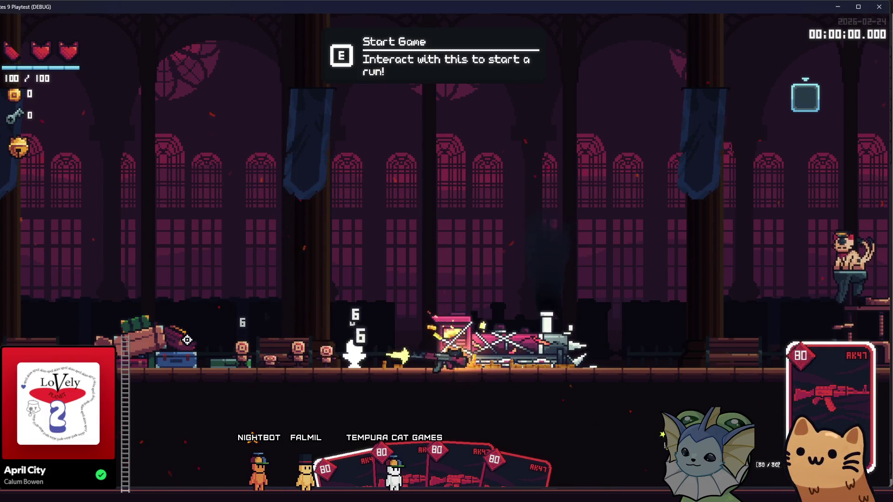
click(187, 340)
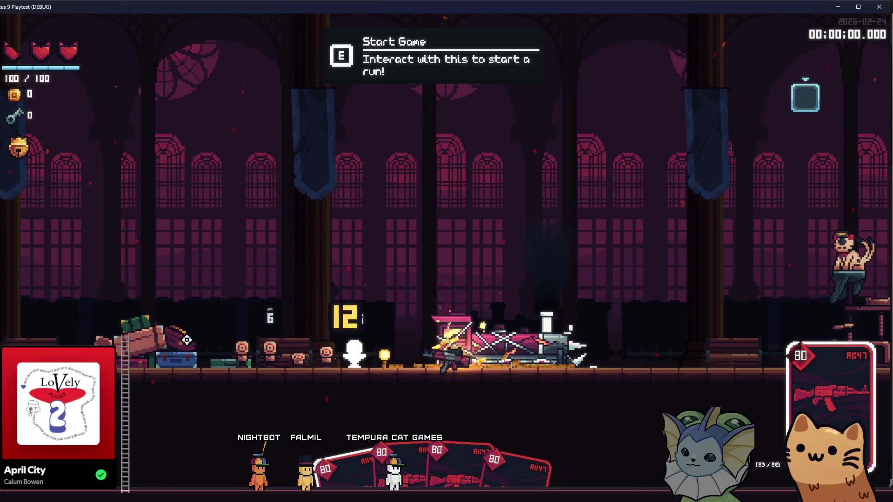
click(186, 340)
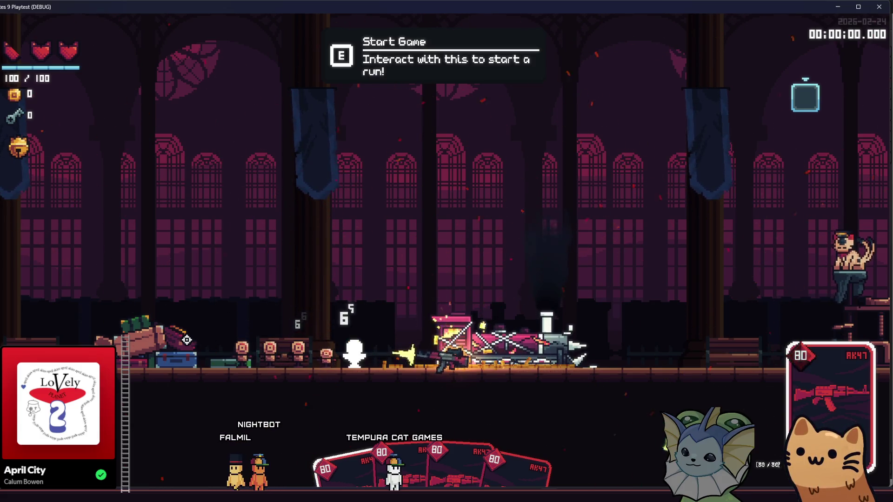
click(187, 340)
click(187, 340)
click(187, 340)
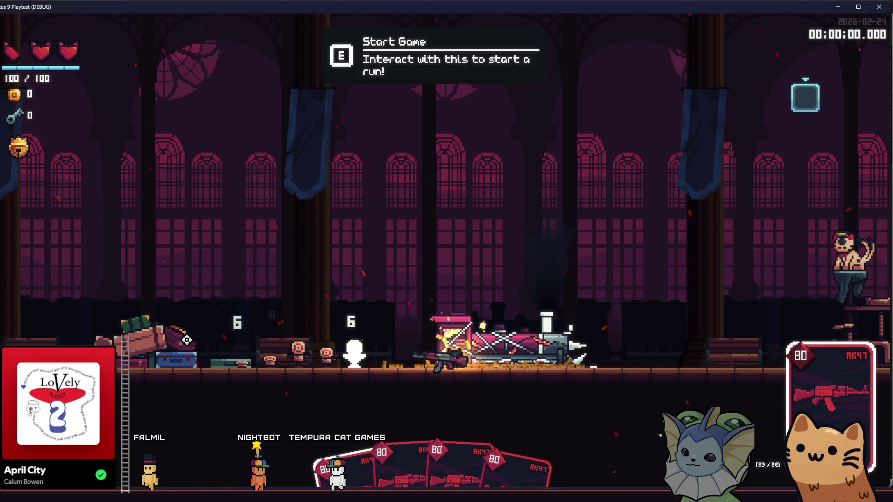
- Place a group of groundenemypoison enemies in the hub
key(F1)
click(68, 201)
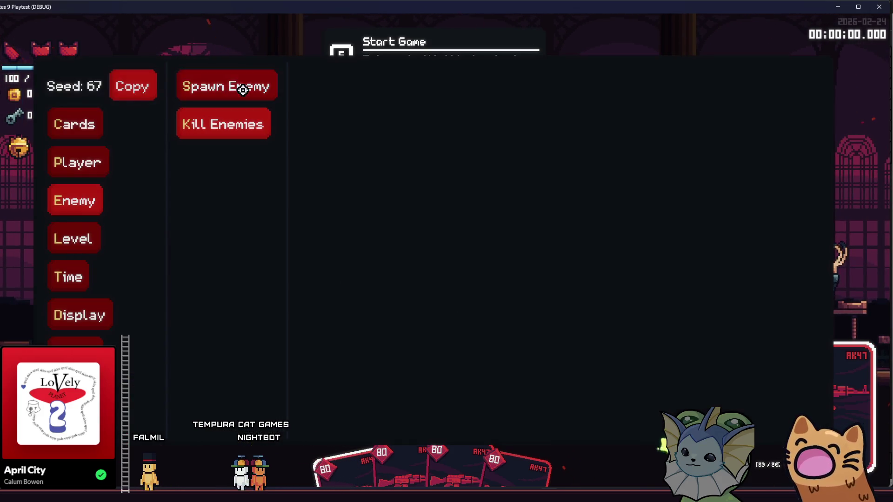
click(239, 85)
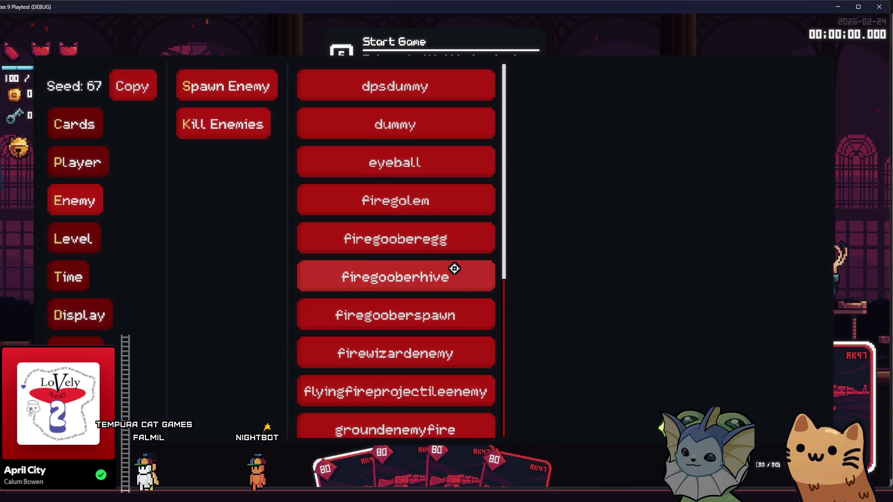
scroll(460, 317, down, 2)
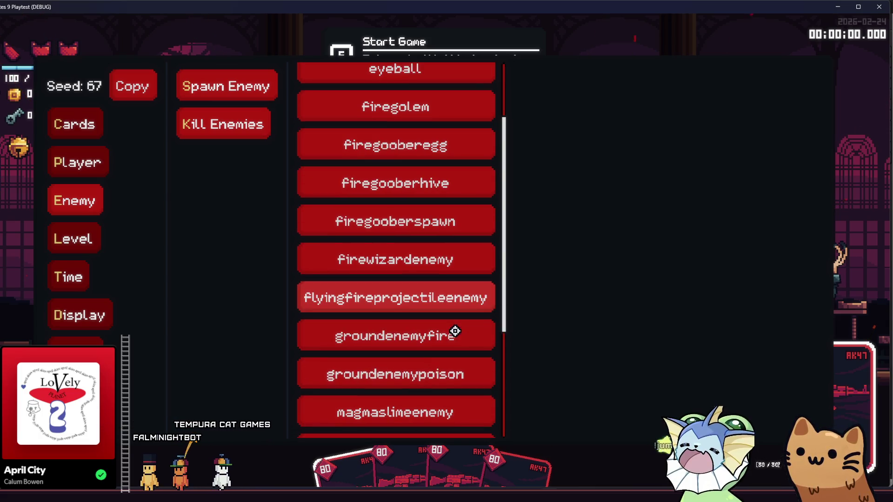
scroll(461, 337, down, 2)
scroll(460, 331, up, 1)
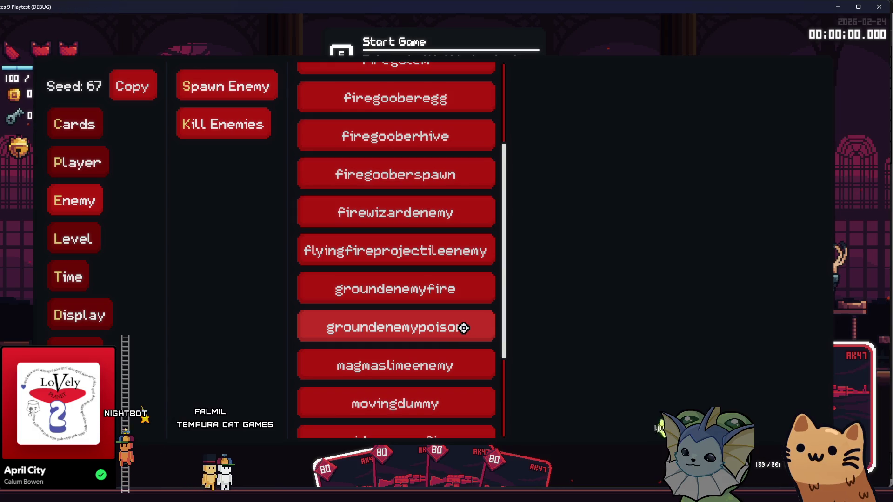
scroll(458, 325, down, 2)
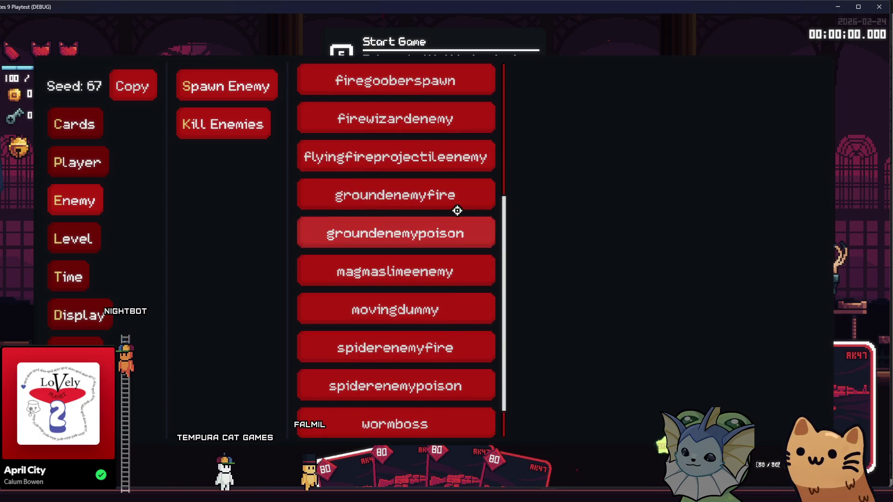
click(458, 213)
mouse_move(644, 291)
mouse_down()
mouse_move(818, 274)
mouse_move(760, 325)
mouse_up()
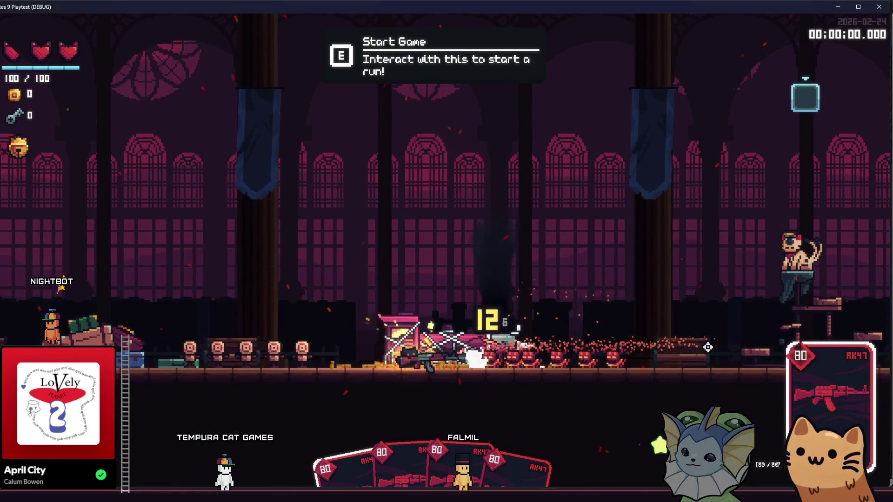
- Move left and right around the hub while shooting the poison enemies
key(d)
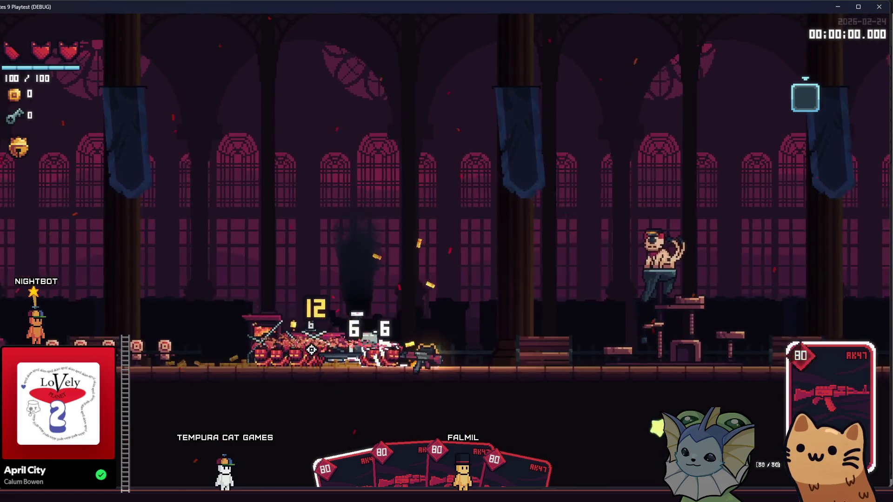
key(d)
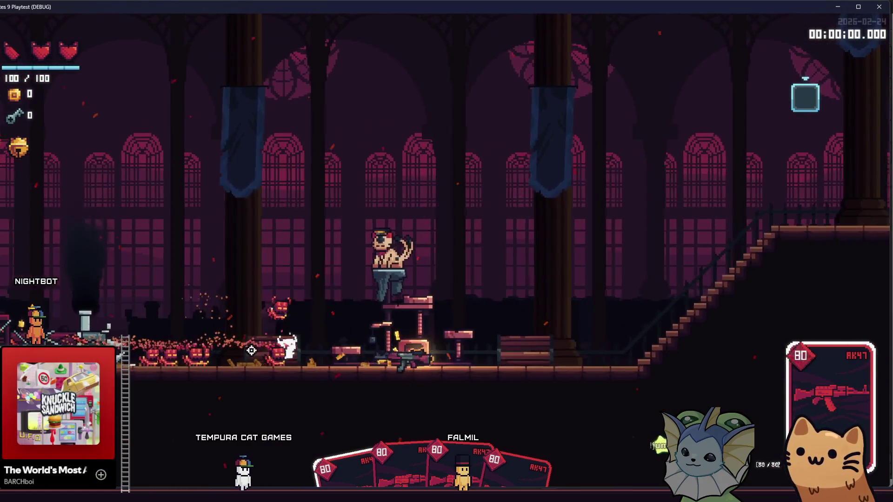
key(d)
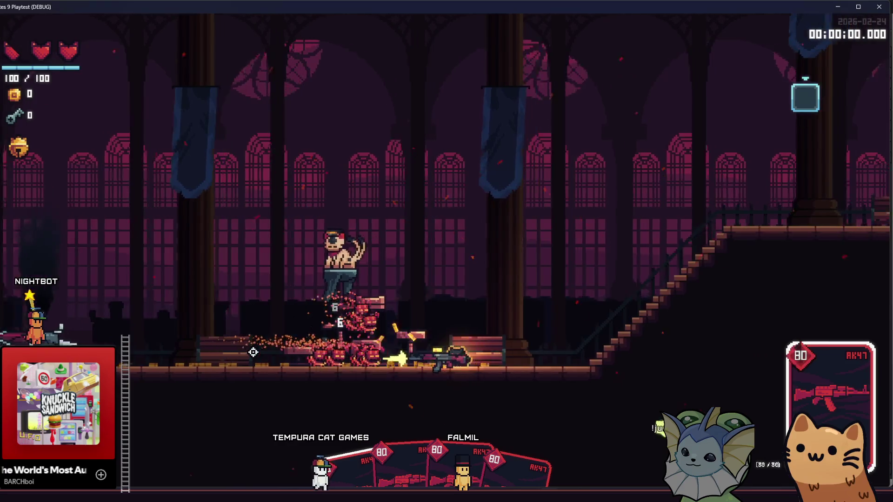
key(d)
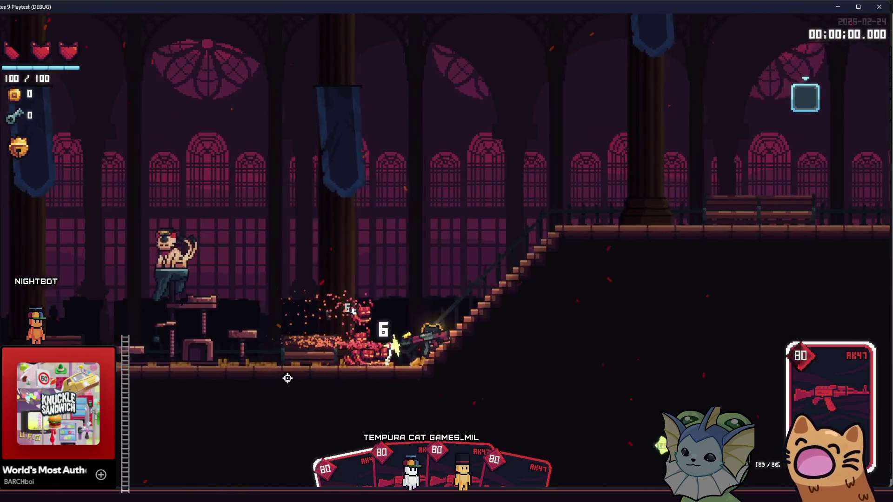
key(a)
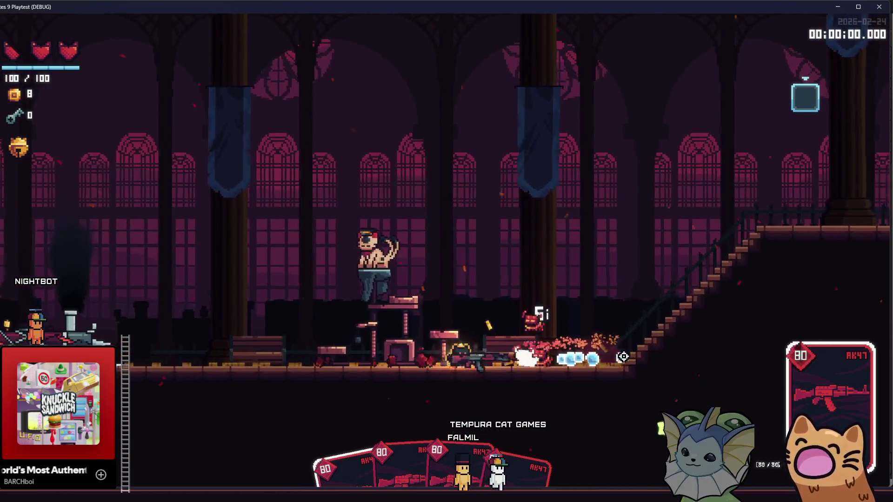
key(d)
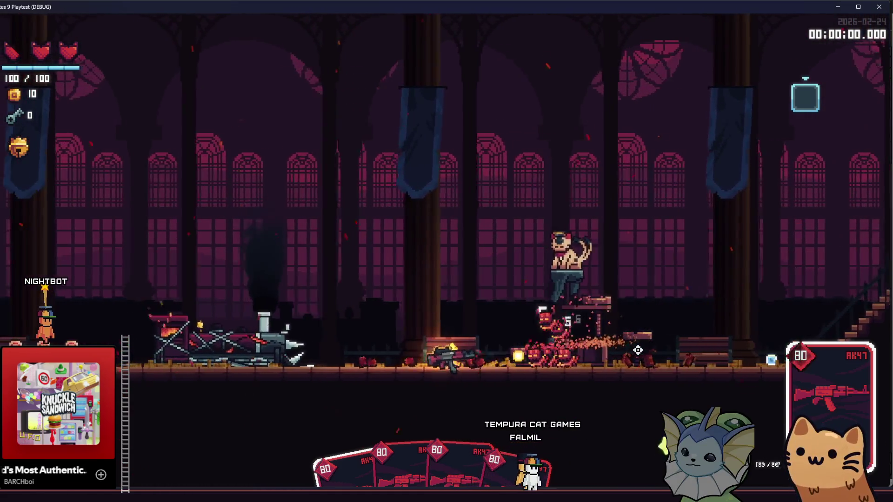
key(a)
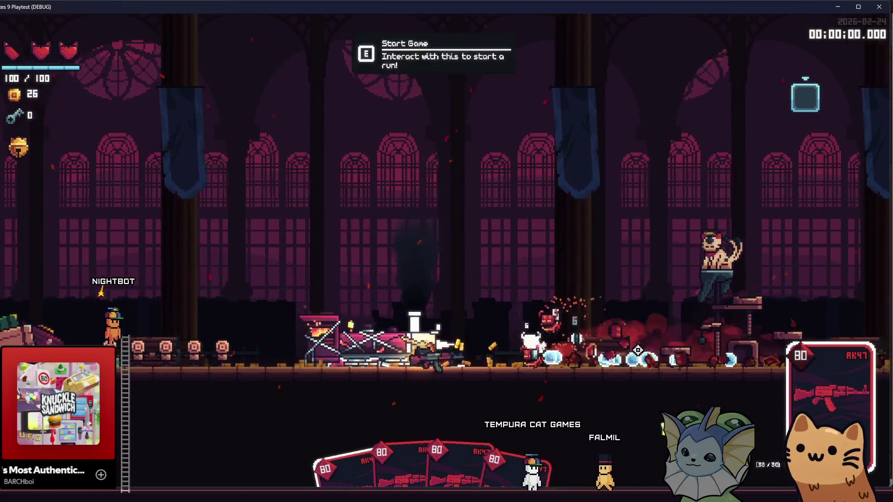
click(637, 350)
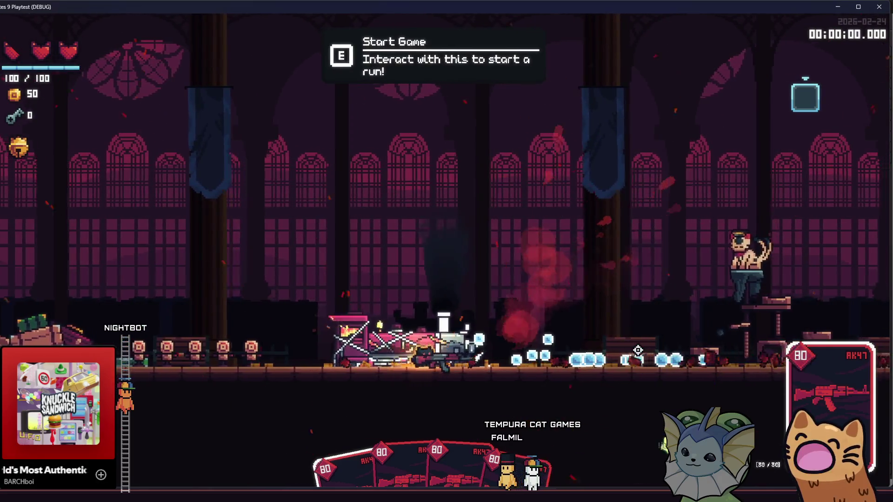
key(d)
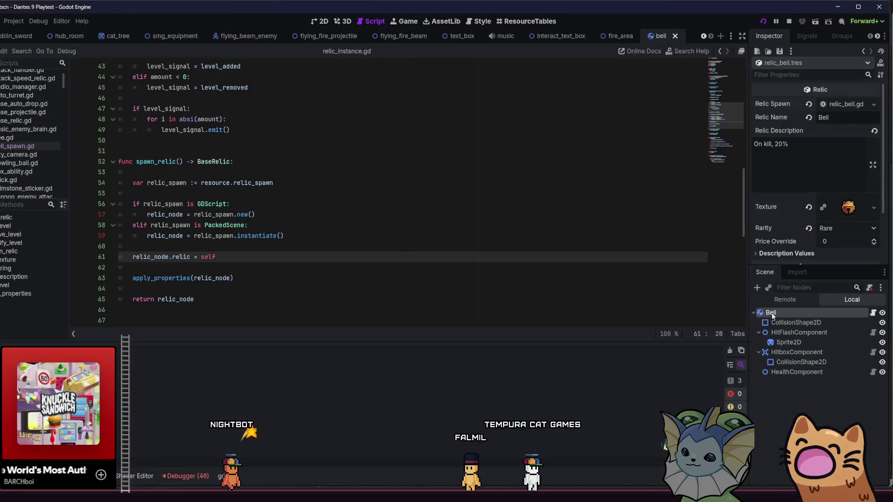
- Select the Bell node and review the Debugger's list of errors and warnings
click(772, 315)
click(185, 476)
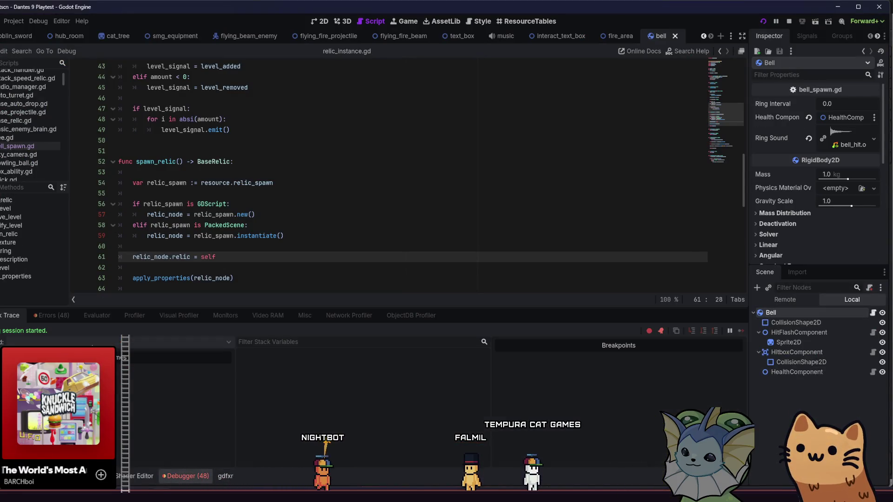
click(60, 316)
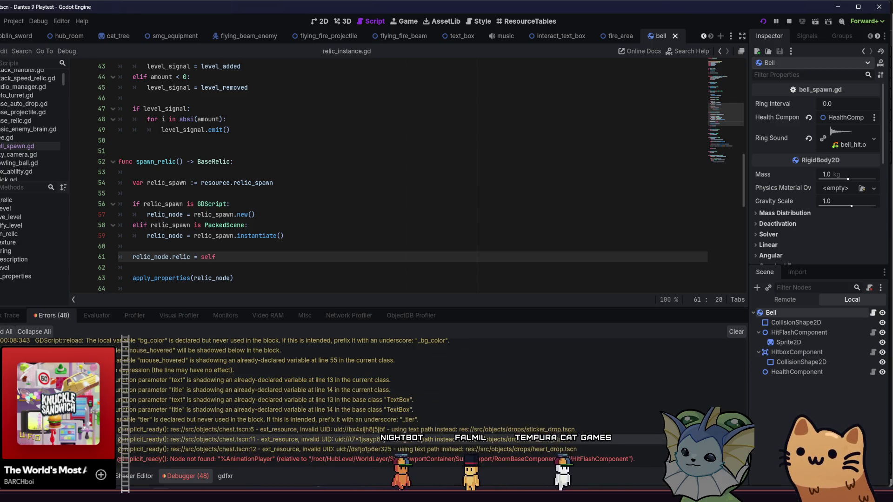
mouse_move(119, 460)
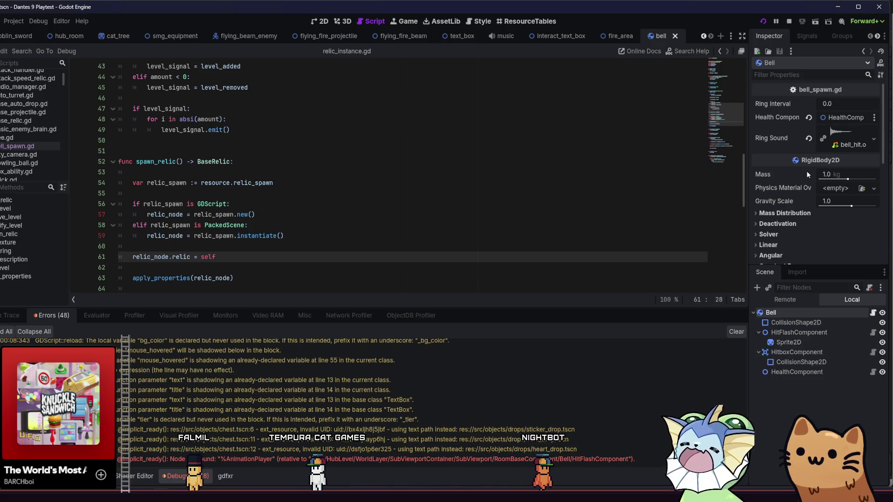
- Enable collision mask layer 6 on the Bell body and save the bell scene
click(806, 37)
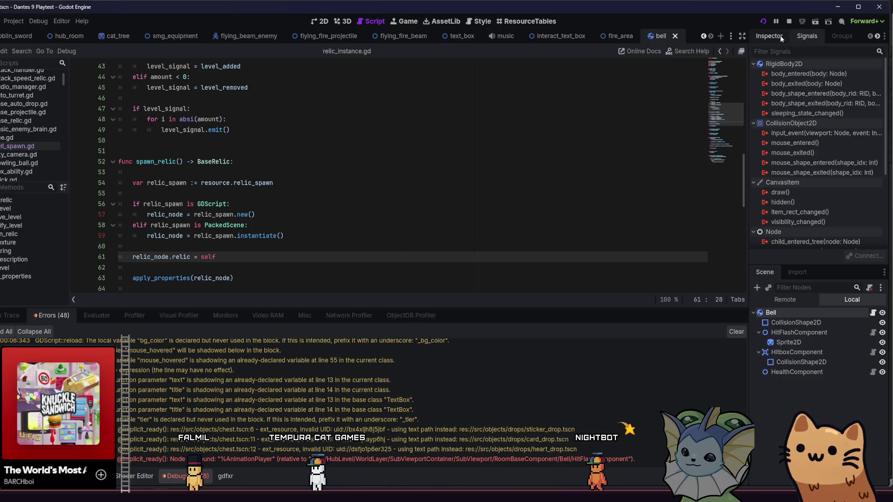
click(776, 36)
scroll(818, 149, down, 1)
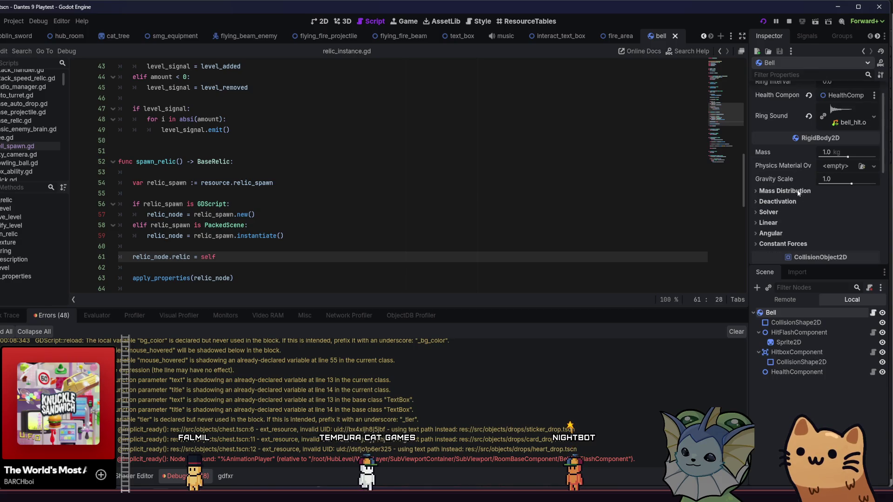
scroll(792, 219, down, 3)
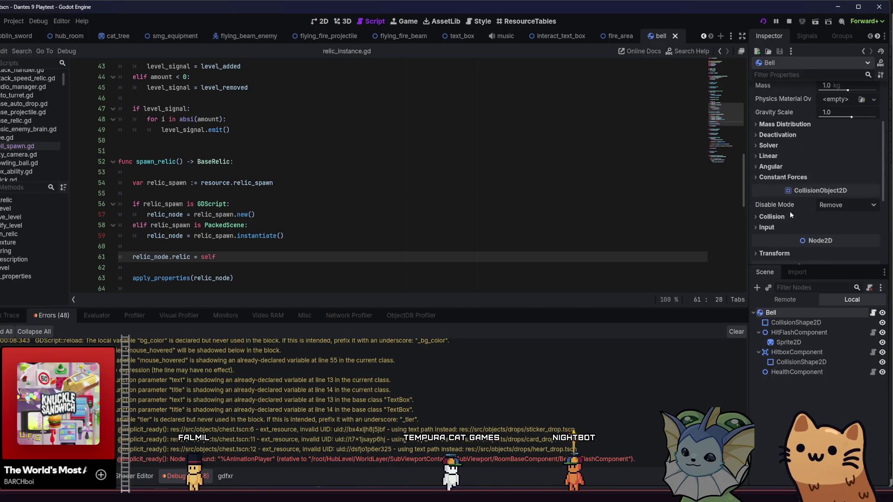
click(770, 219)
scroll(768, 219, down, 1)
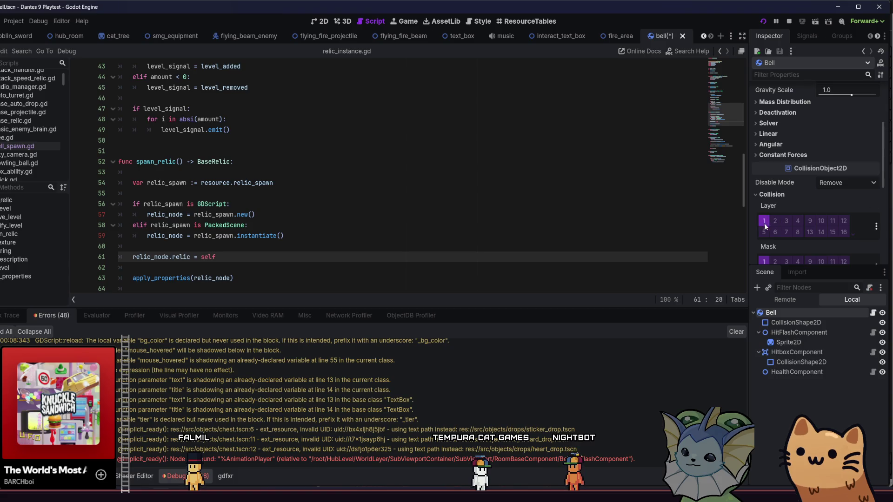
scroll(765, 226, down, 3)
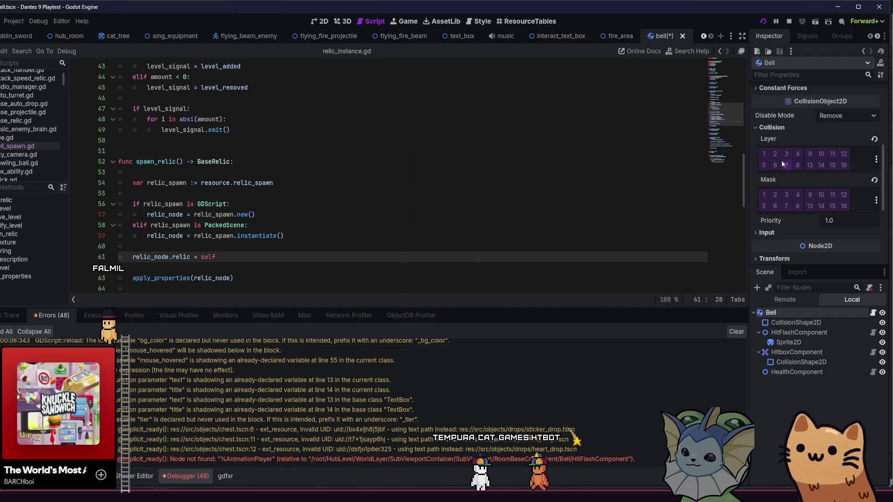
click(775, 206)
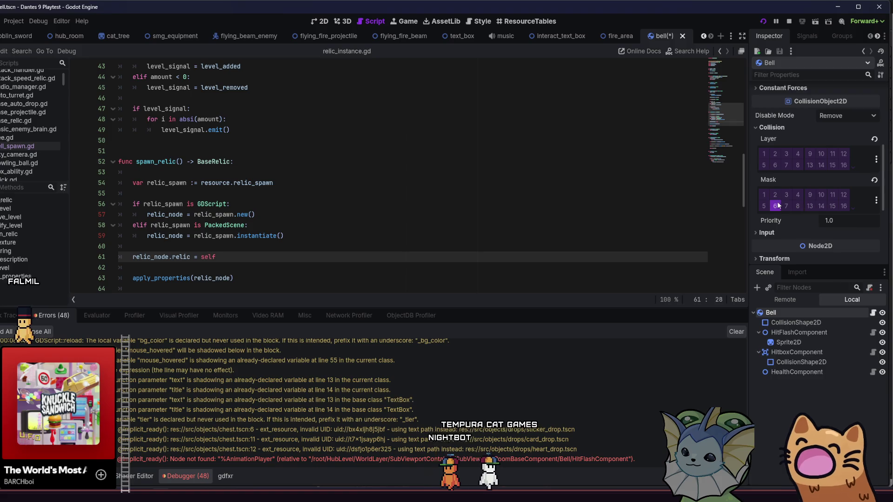
key(ctrl+s)
- Stop the game, check the HitboxComponent's collision settings, and run the project again
click(788, 22)
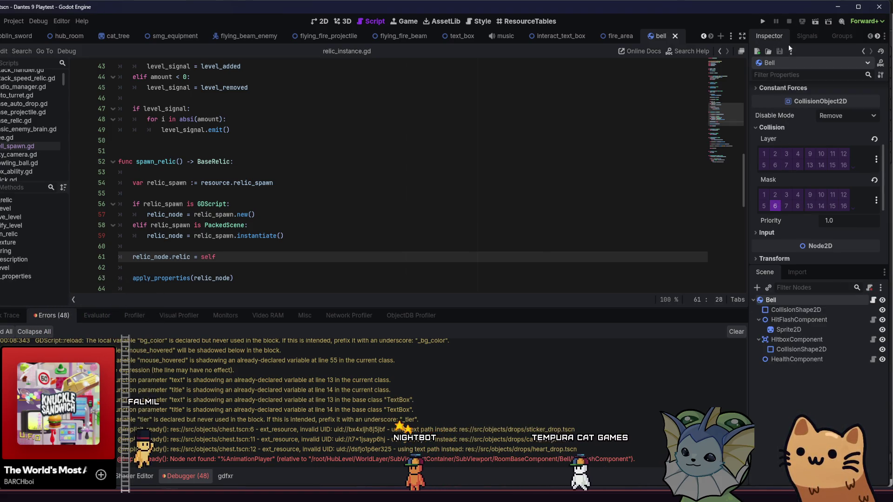
click(796, 340)
click(800, 211)
scroll(767, 241, down, 2)
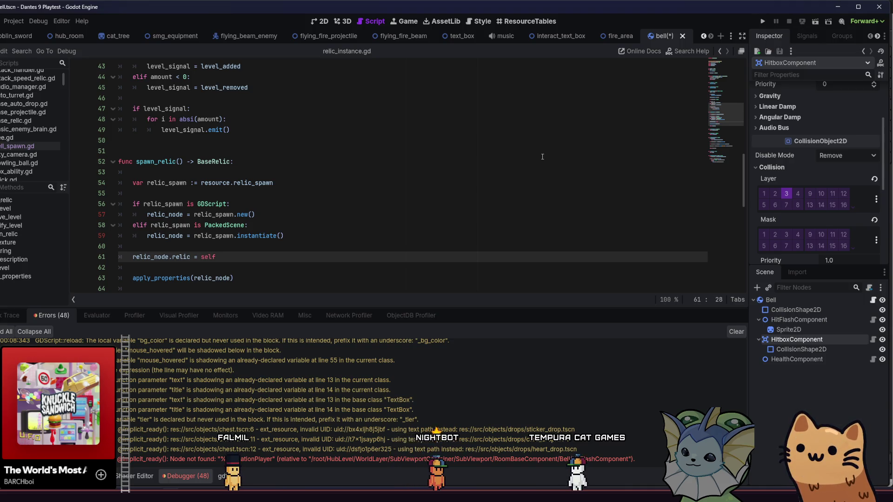
click(529, 140)
scroll(491, 154, up, 5)
click(762, 21)
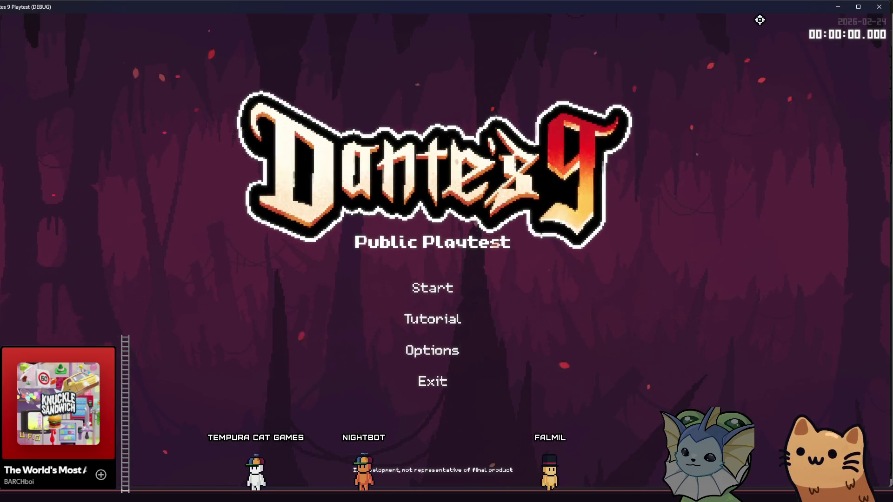
- Start the game and add several Bell relics through the debug menu's Player options
click(424, 281)
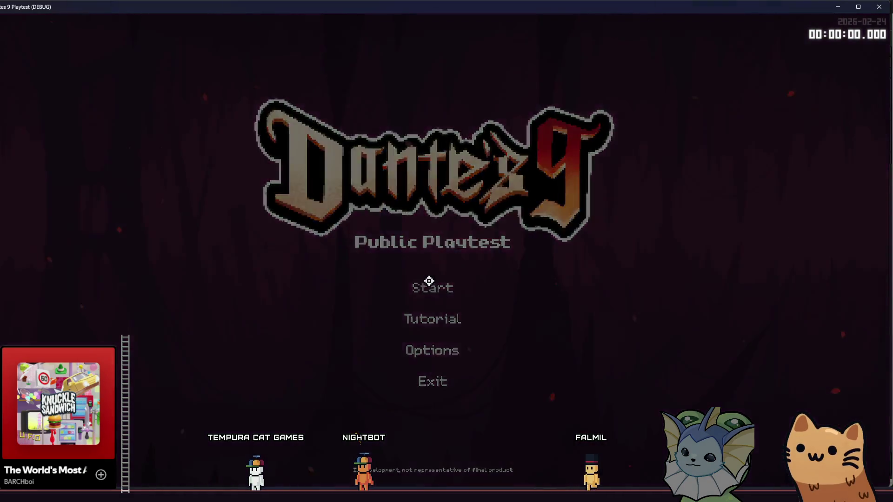
key(grave)
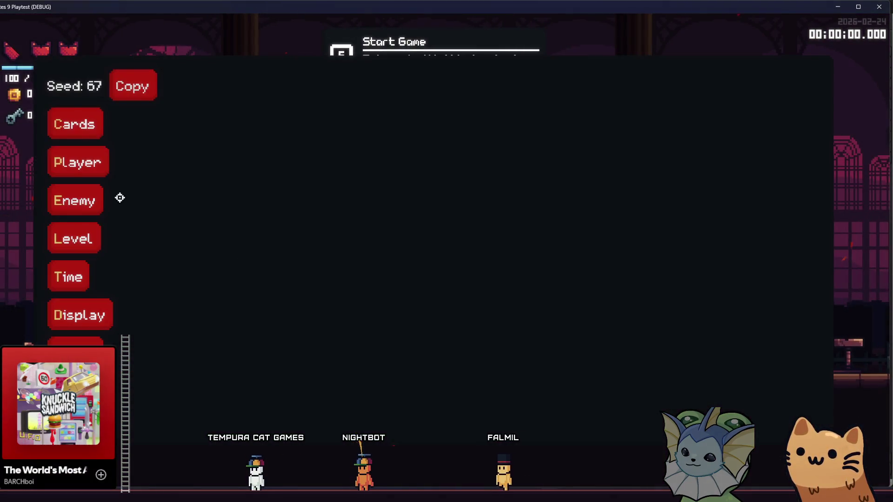
click(74, 200)
click(77, 162)
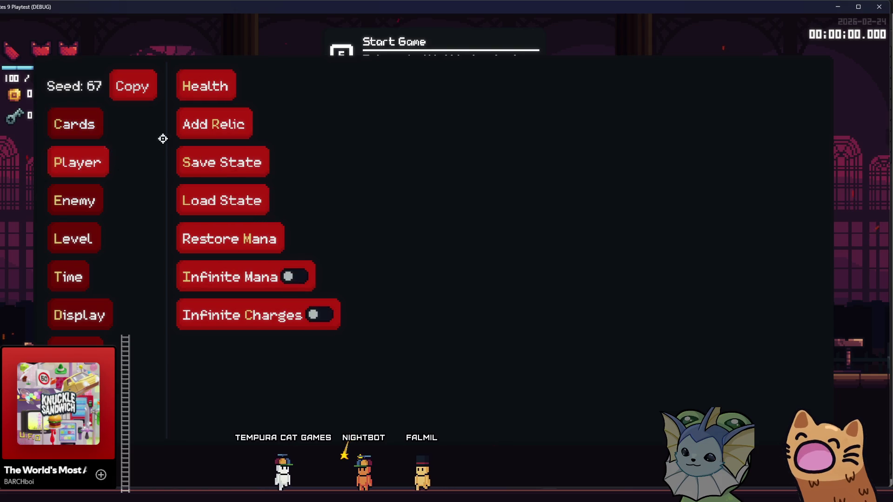
click(213, 123)
click(403, 158)
click(404, 158)
click(403, 158)
click(403, 158)
click(403, 158)
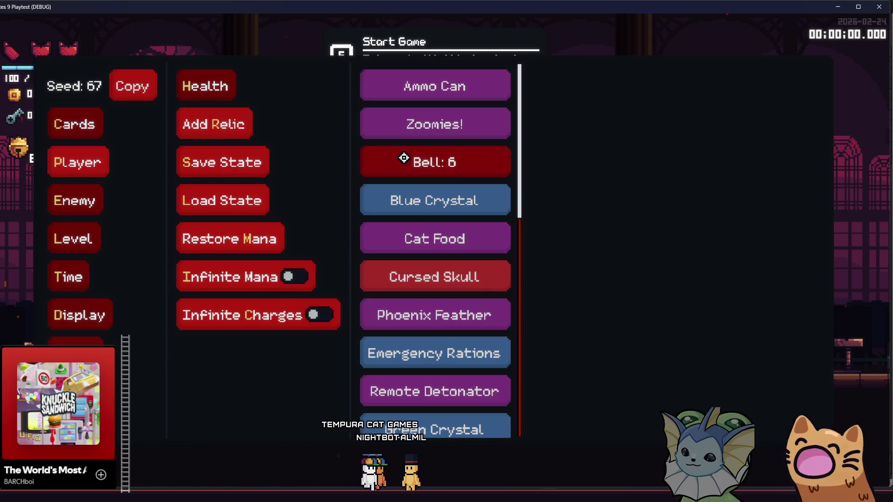
click(405, 161)
click(405, 160)
click(404, 161)
- Add AK47 cards to the hand and place dummy enemies in the hub
key(grave)
key(grave)
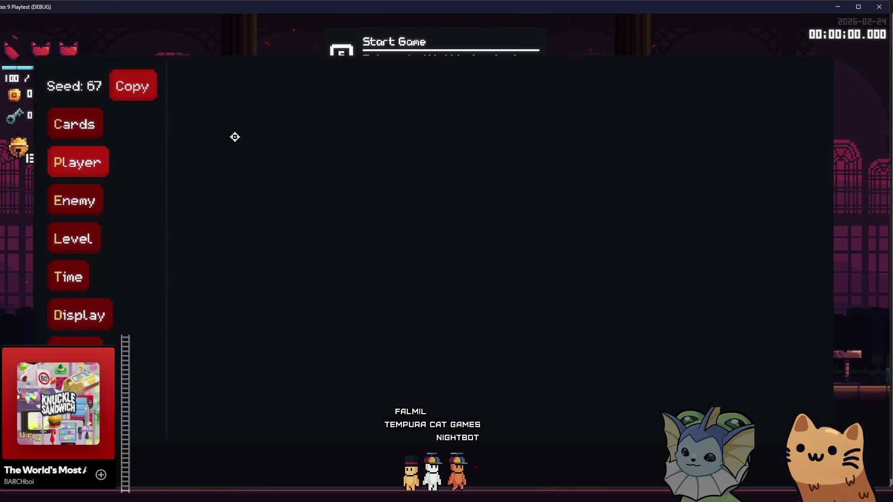
click(73, 119)
click(239, 88)
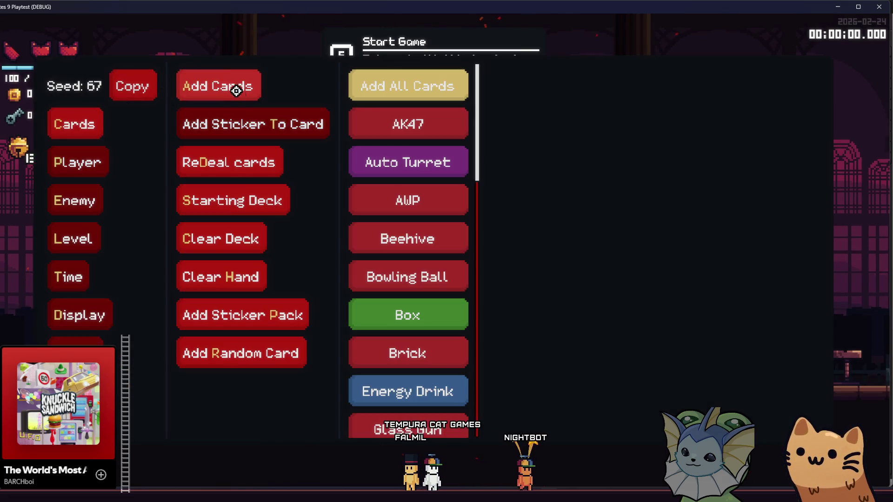
click(379, 123)
click(379, 123)
click(379, 123)
click(79, 200)
click(214, 93)
click(335, 123)
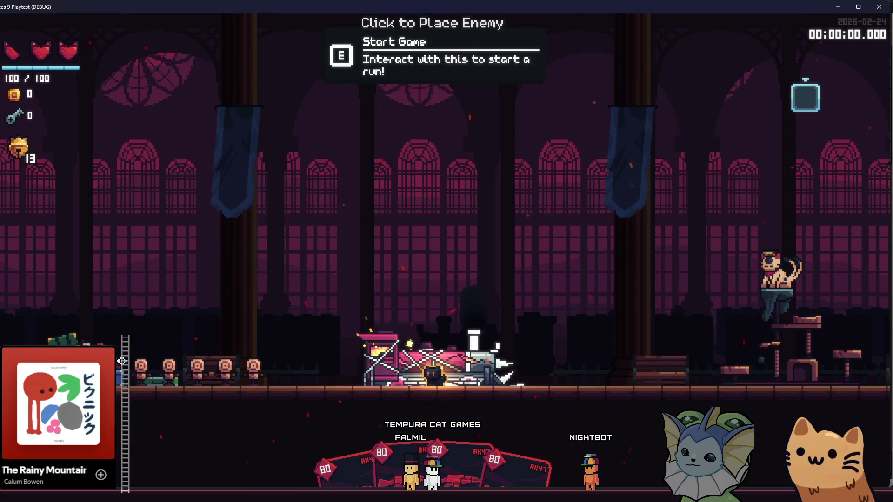
- Turn on Infinite Mana and Infinite Charges, then shoot the dummies with the AK47
key(F1)
click(98, 133)
click(86, 159)
click(241, 277)
click(245, 314)
key(F1)
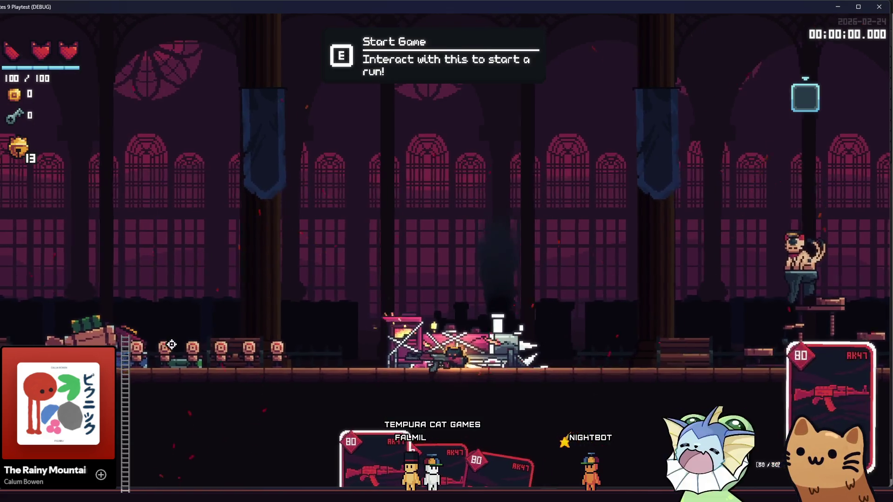
key(a)
click(171, 344)
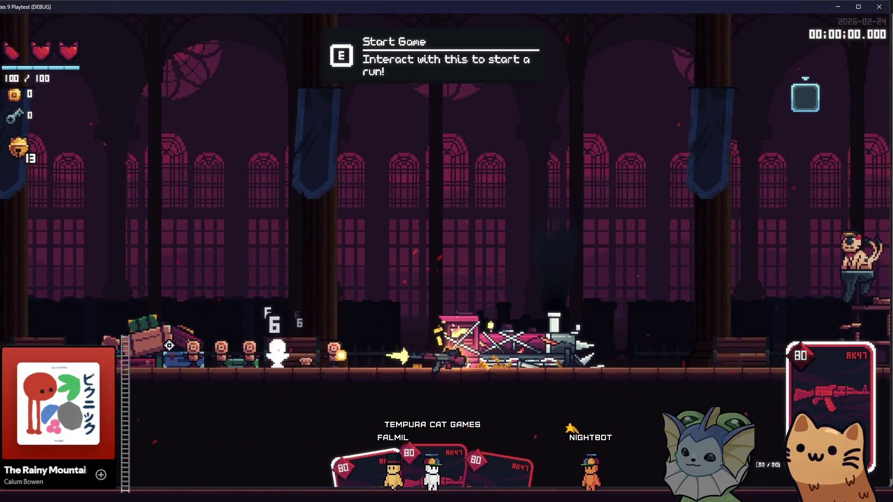
- Place a row of groundenemyfire enemies on the right side of the hub
key(F1)
click(93, 201)
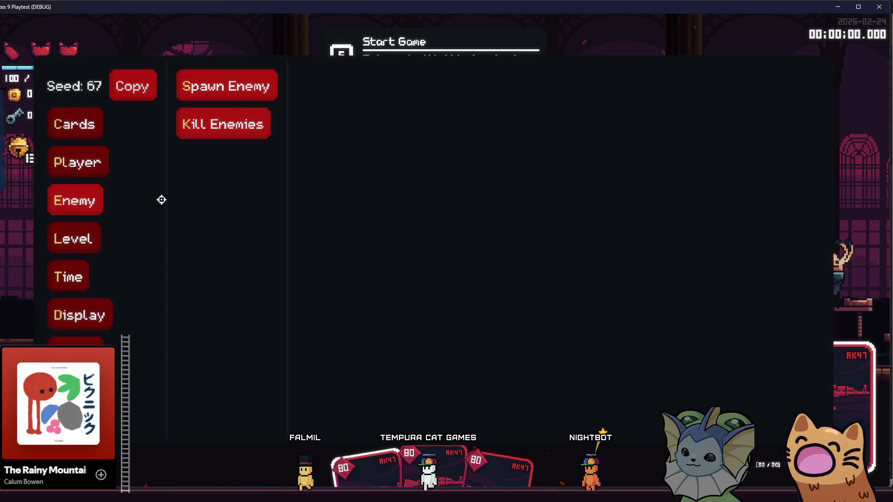
click(226, 87)
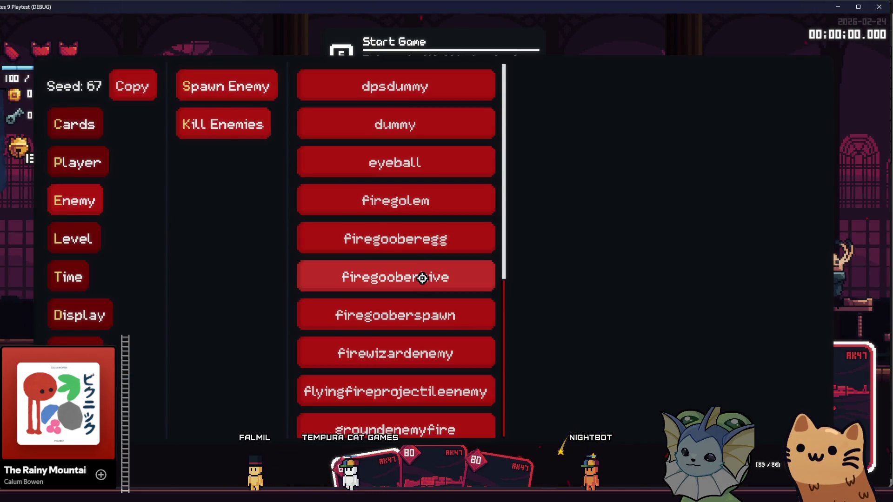
scroll(421, 298, down, 1)
click(419, 393)
mouse_move(642, 305)
mouse_down()
mouse_move(779, 297)
mouse_move(813, 276)
mouse_up()
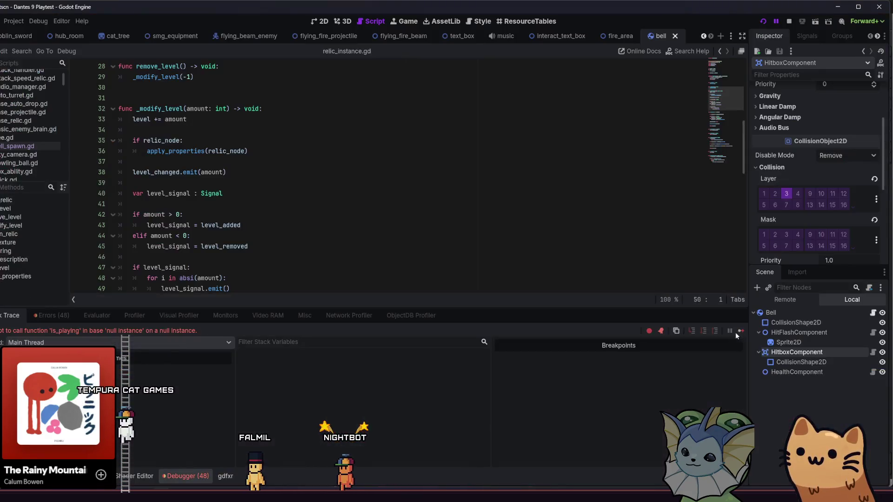
- Move the hitbox's collision shape and delete the HitboxComponent node
scroll(425, 245, up, 1)
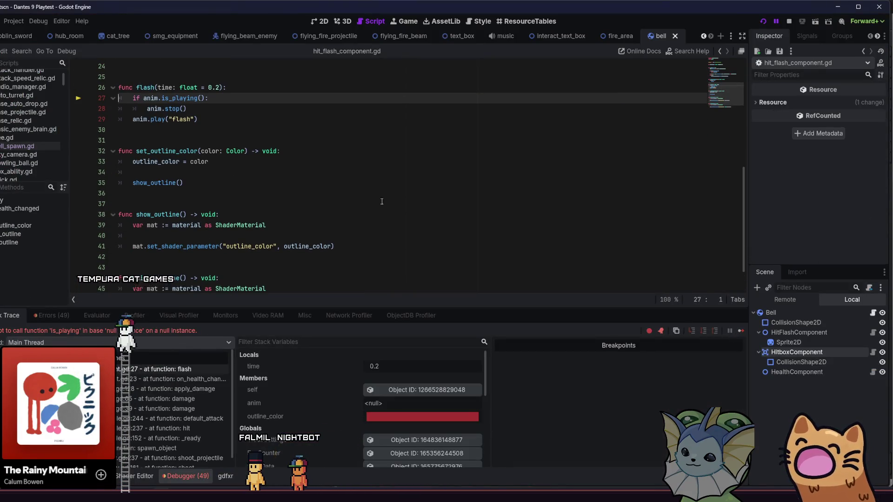
click(379, 195)
click(774, 353)
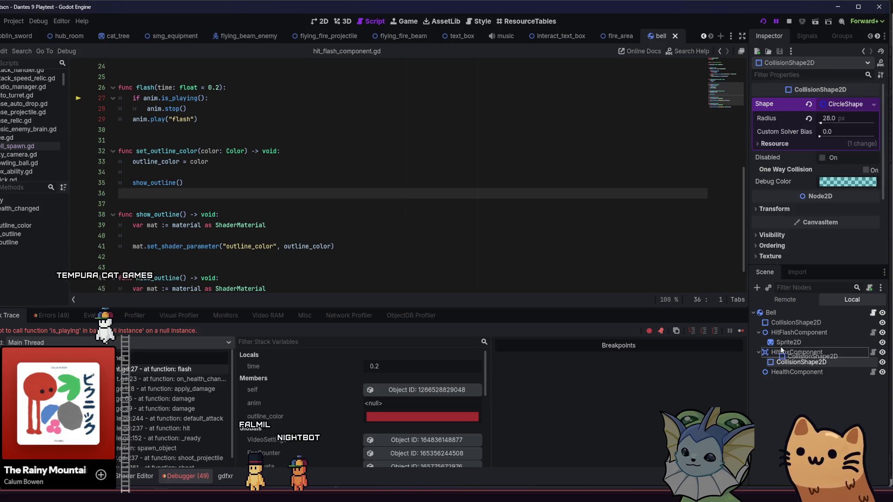
drag(800, 362, 790, 347)
click(770, 363)
key(Delete)
click(252, 268)
- Instance hit_flash_component.tscn into the bell scene, then undo the misplaced node
click(768, 287)
text(hitfl)
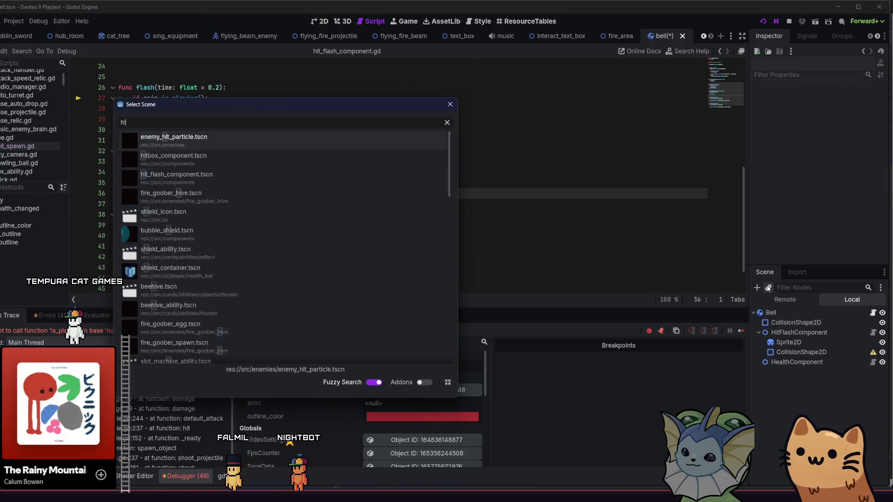
double_click(193, 145)
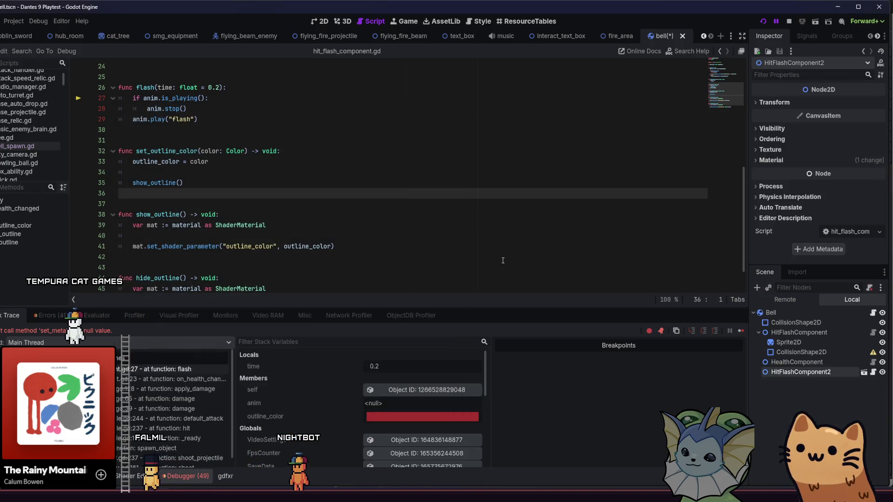
drag(800, 372, 795, 326)
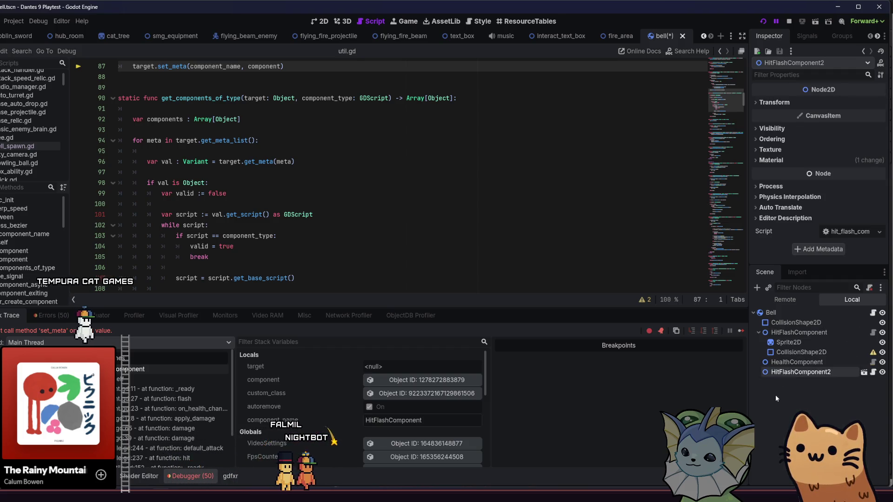
key(ctrl+z)
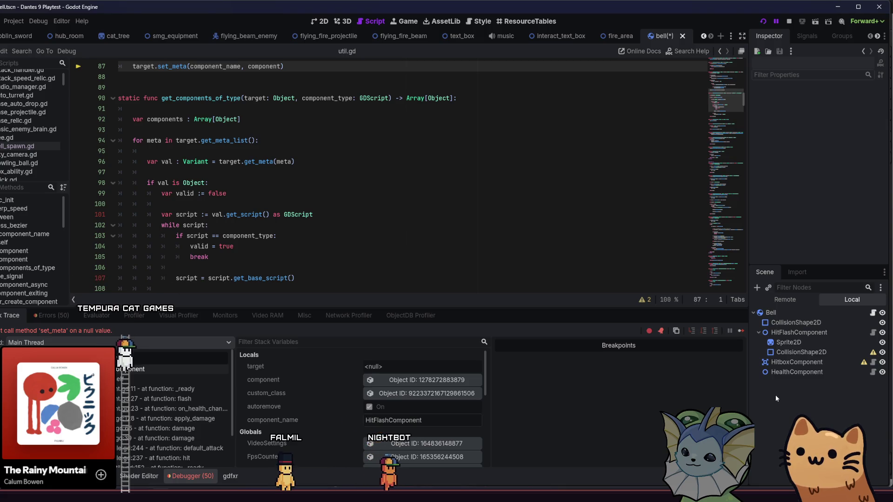
key(ctrl+z)
key(ctrl+z)
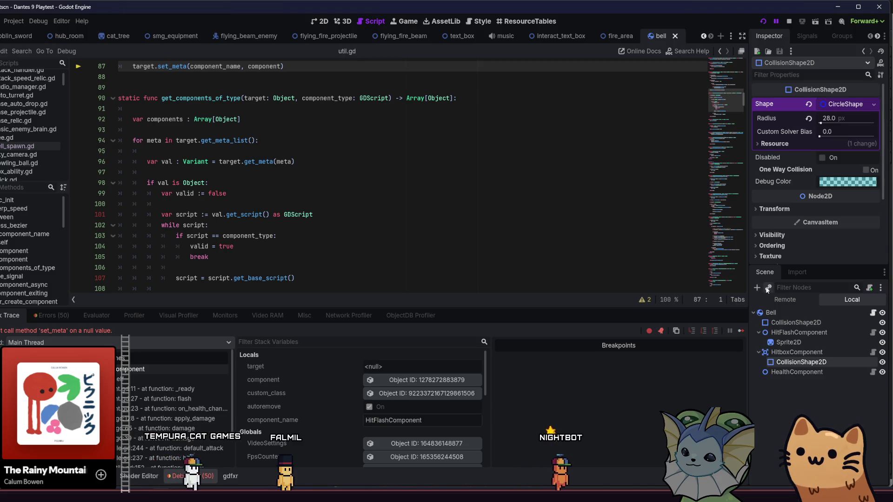
- Instance hit_flash_component.tscn again directly under Bell and delete the old HitFlashComponent
click(768, 287)
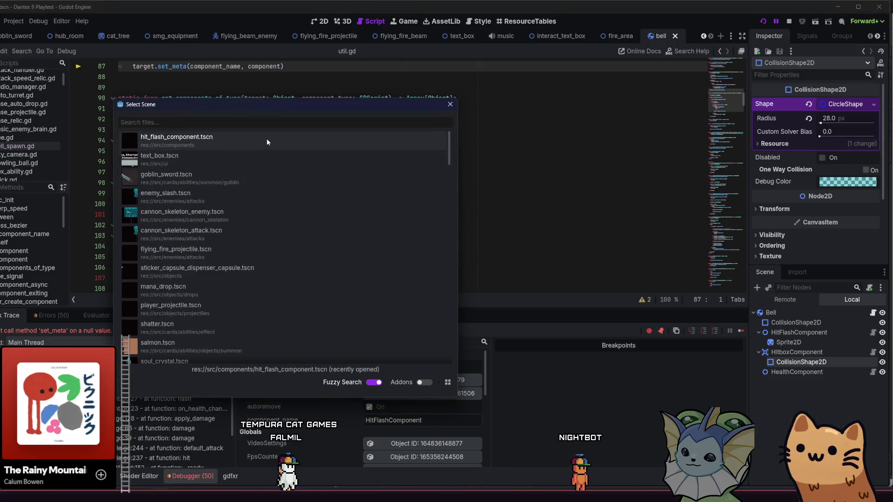
double_click(266, 139)
click(793, 375)
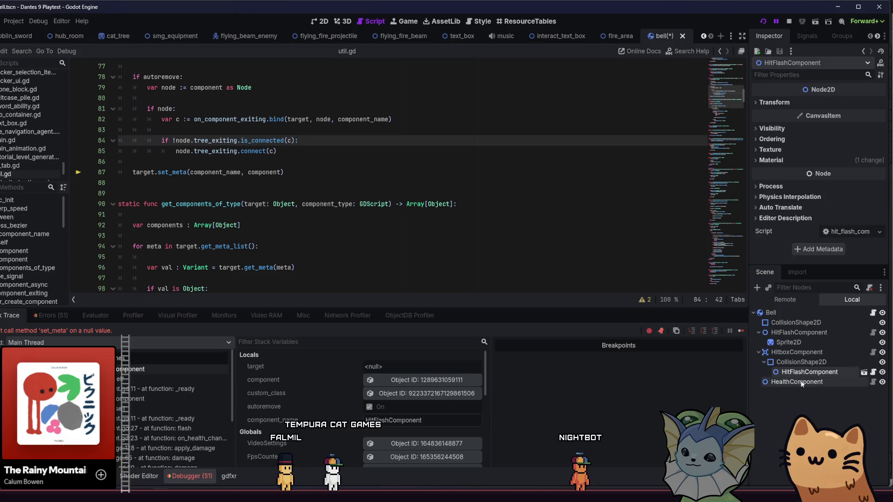
drag(799, 341, 798, 333)
click(799, 352)
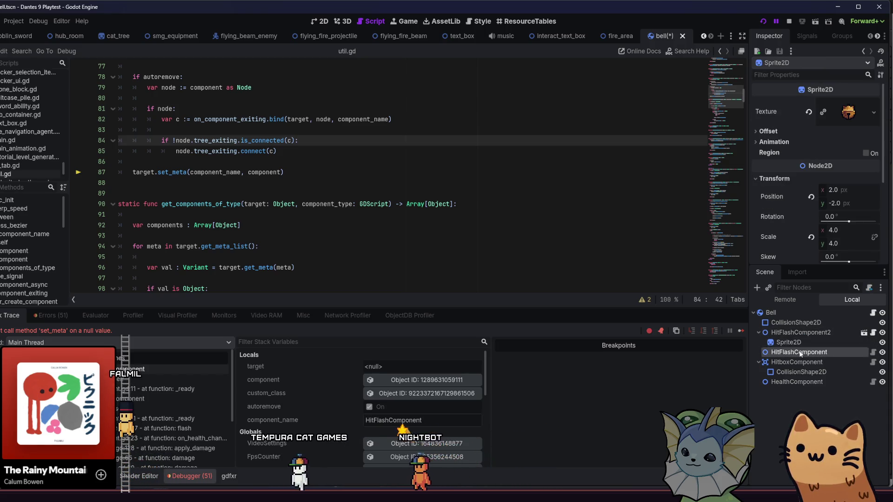
key(Delete)
key(Return)
- Rename HitFlashComponent2 to HitFlashComponent, save the bell scene, and restart the game
double_click(843, 332)
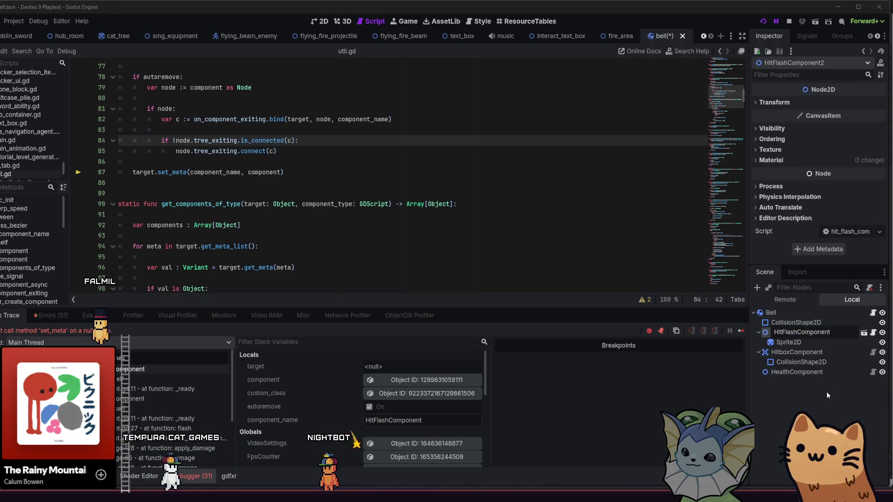
key(BackSpace)
key(Return)
key(ctrl+s)
scroll(85, 32, up, 8)
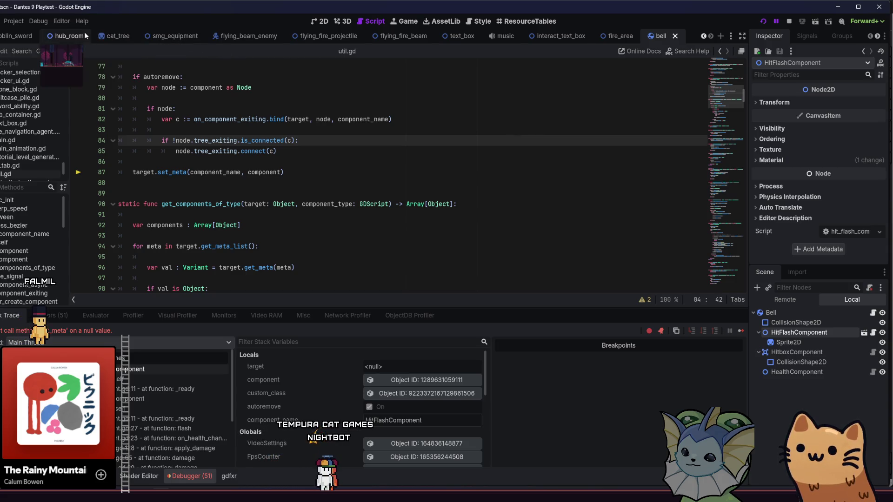
click(63, 36)
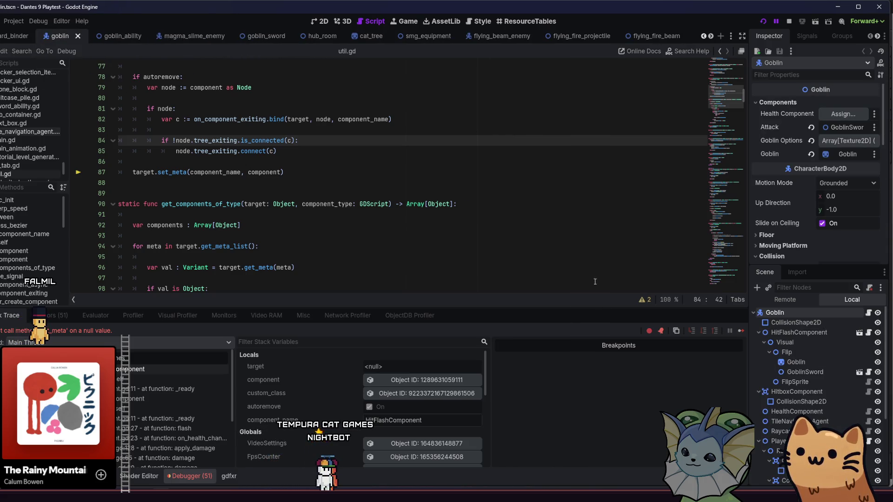
scroll(512, 36, down, 4)
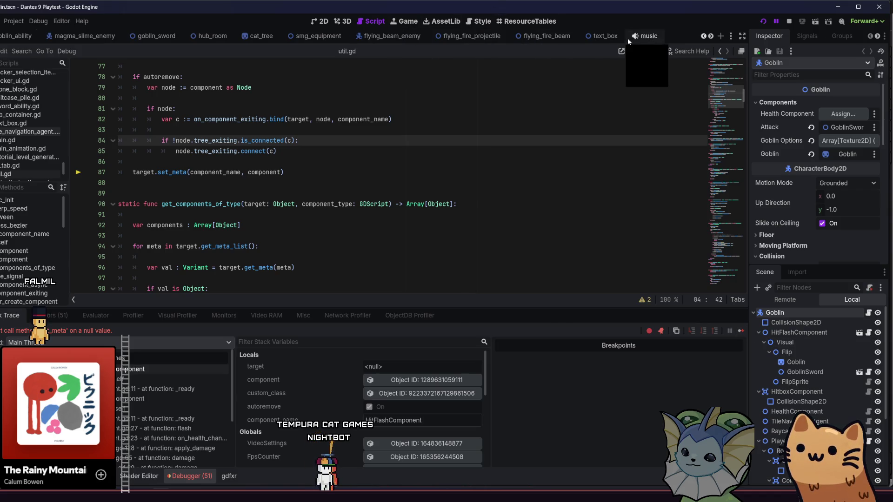
click(648, 37)
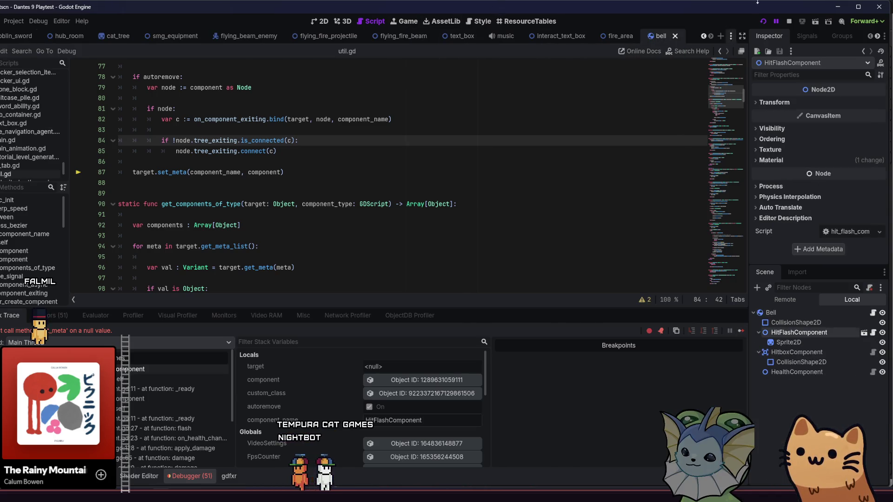
key(F5)
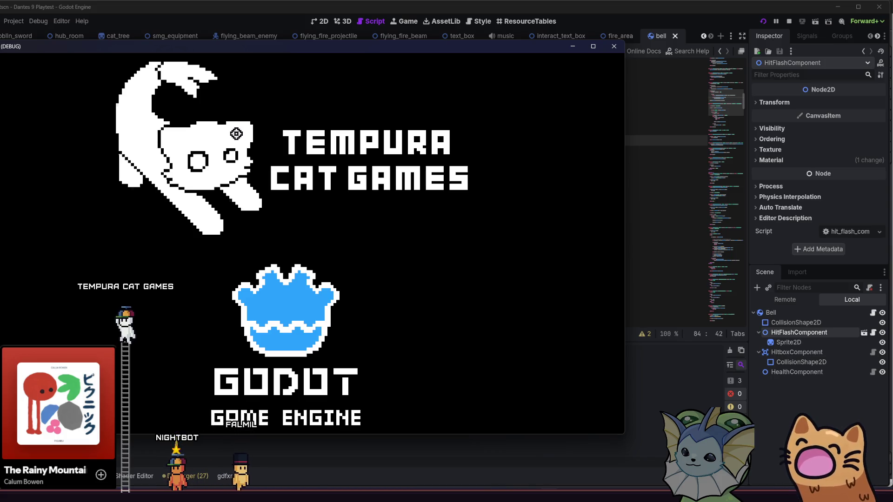
- Maximize the Dante's 9 game window and choose Start on the title menu
key(super+Up)
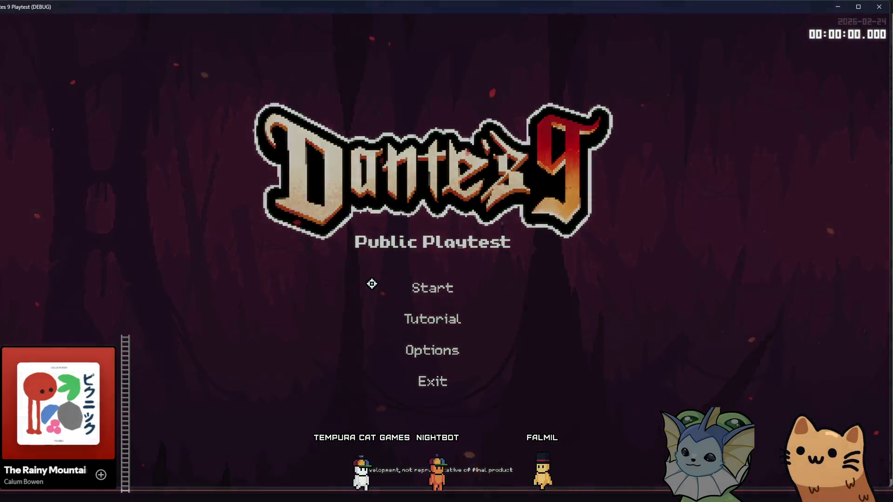
click(371, 283)
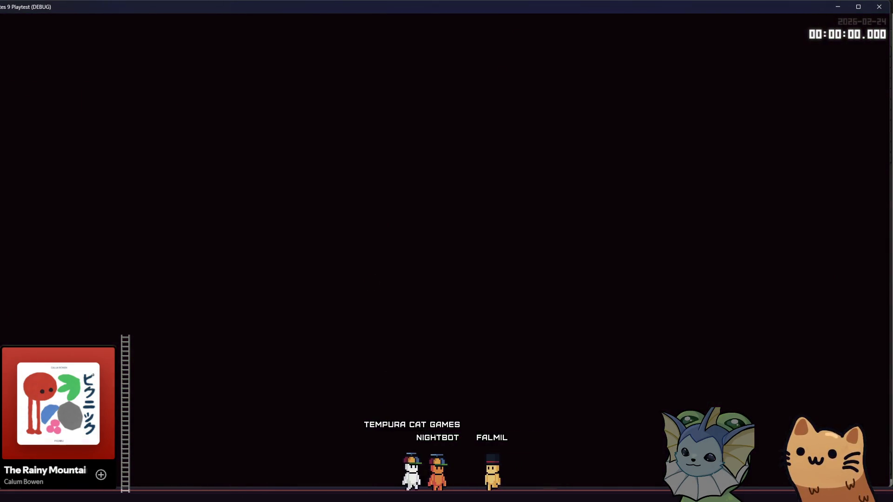
- Give the player Bell relics and an AK47, enable infinite mana and charges, and spawn enemies
key(F1)
click(72, 124)
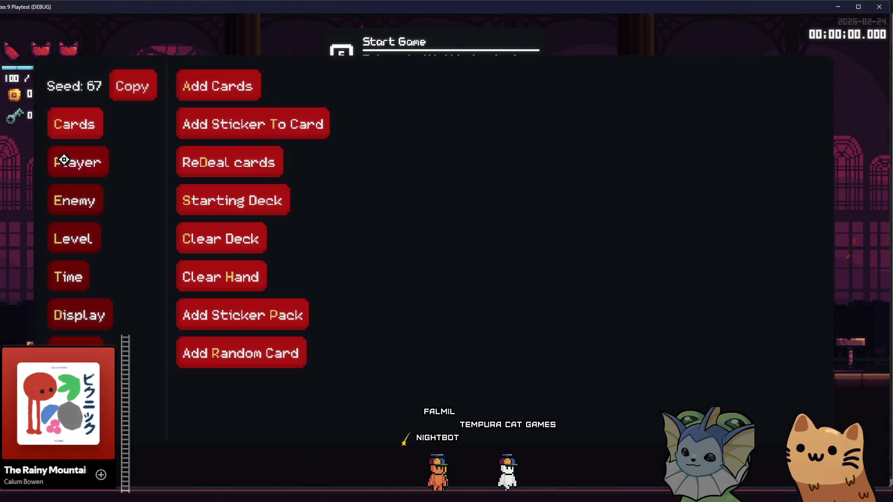
click(65, 161)
click(198, 124)
double_click(420, 153)
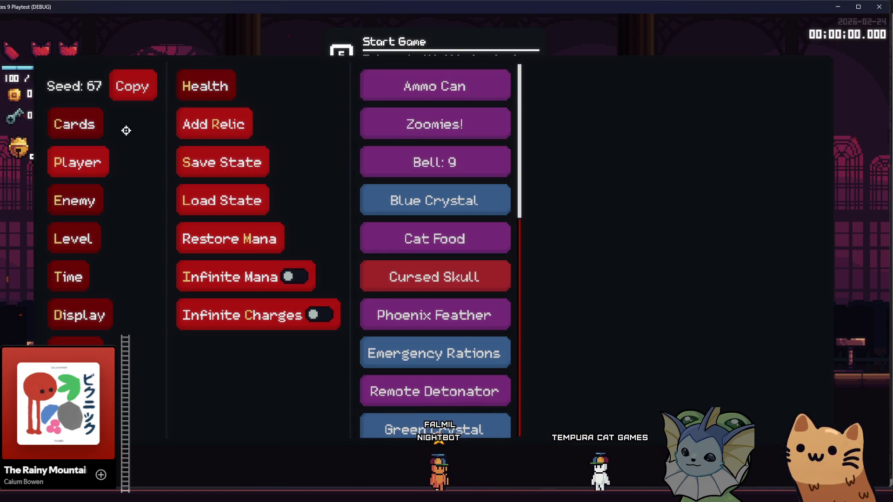
click(91, 122)
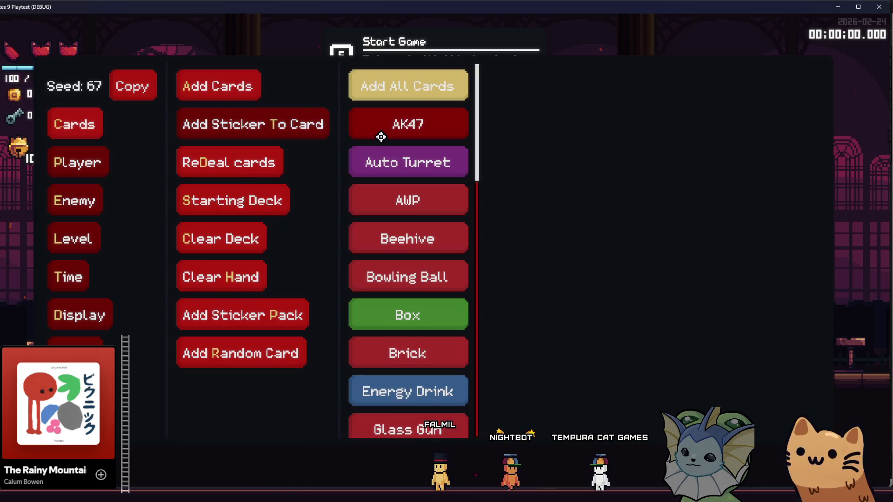
click(76, 160)
click(284, 277)
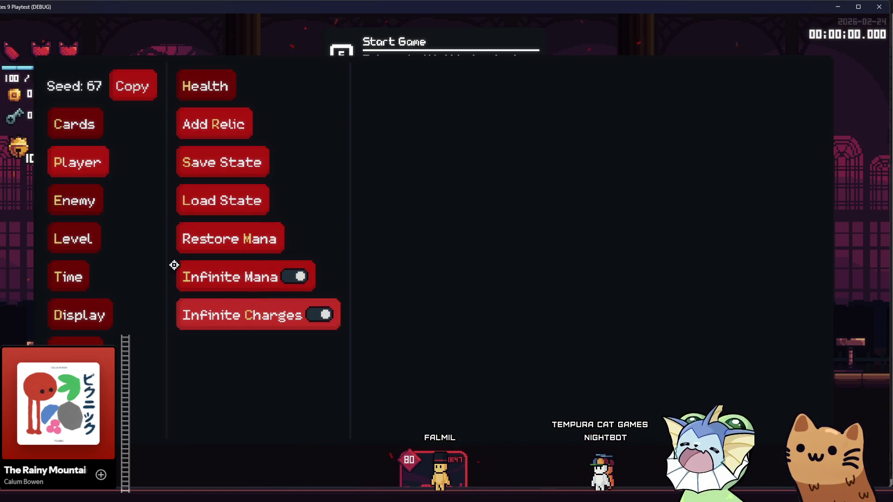
click(74, 201)
click(227, 86)
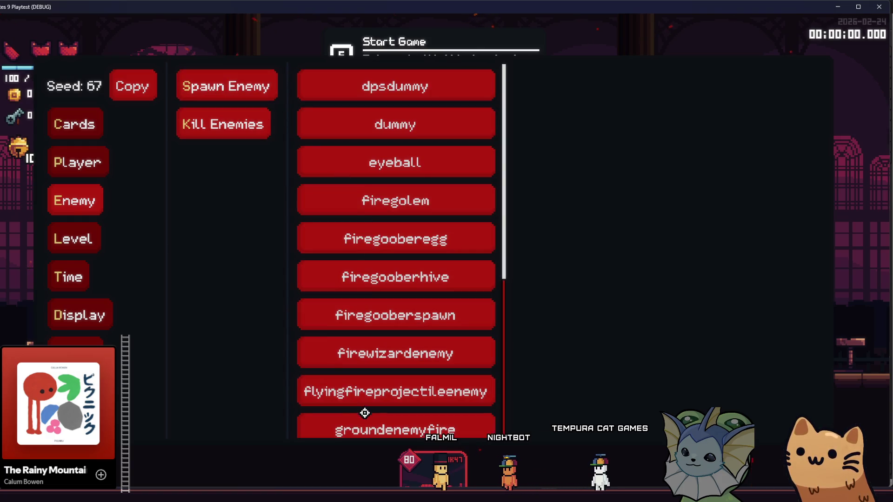
click(364, 415)
click(740, 356)
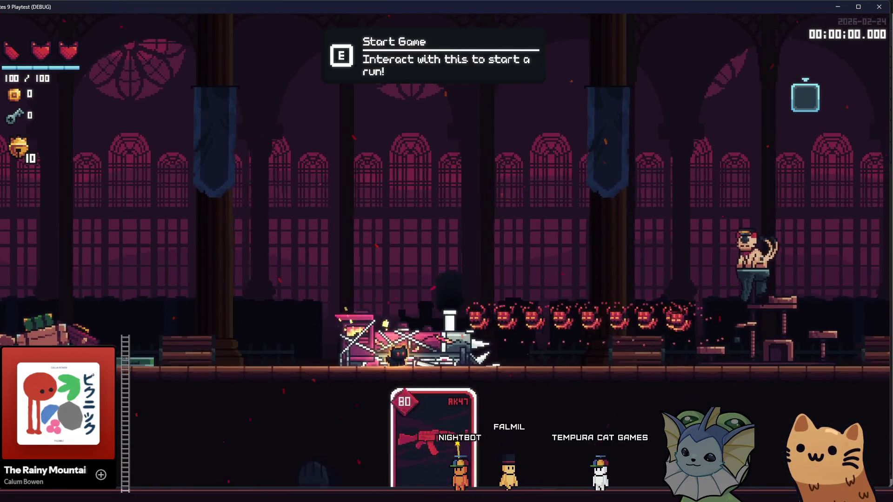
- Jump over the crate and enemy pile, then shoot the spawned enemies while moving right
key(a)
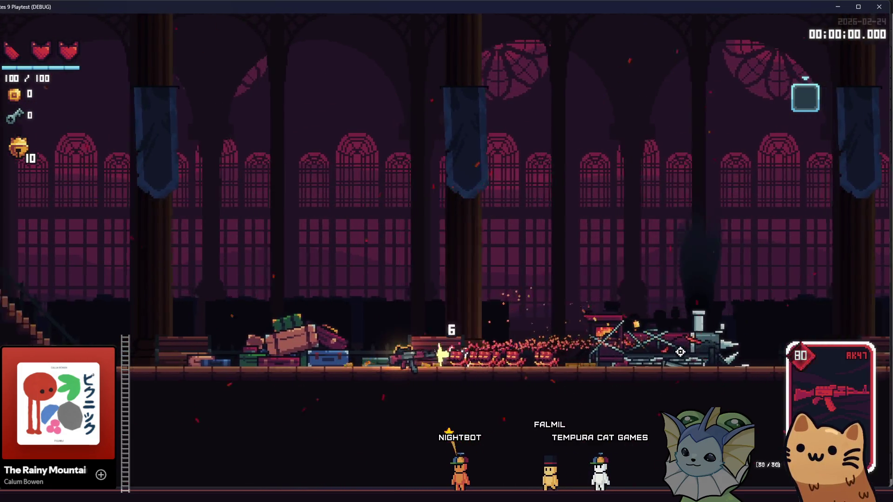
key(space)
key(a)
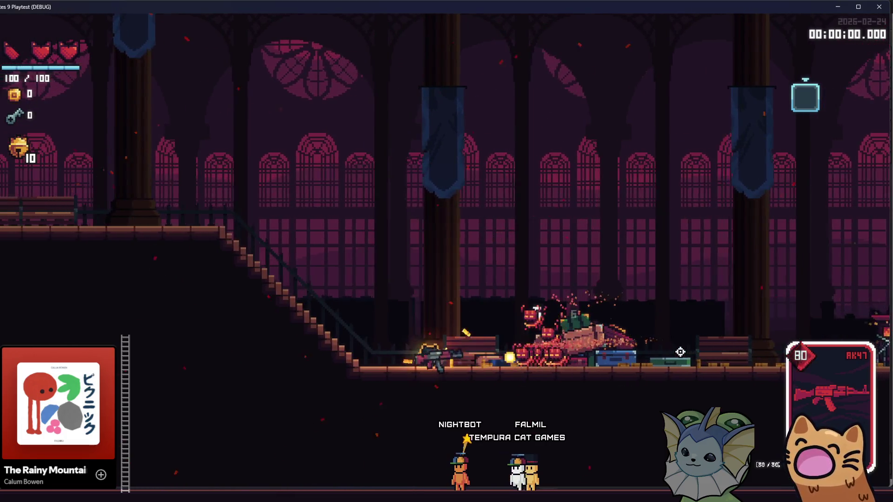
key(d)
key(space)
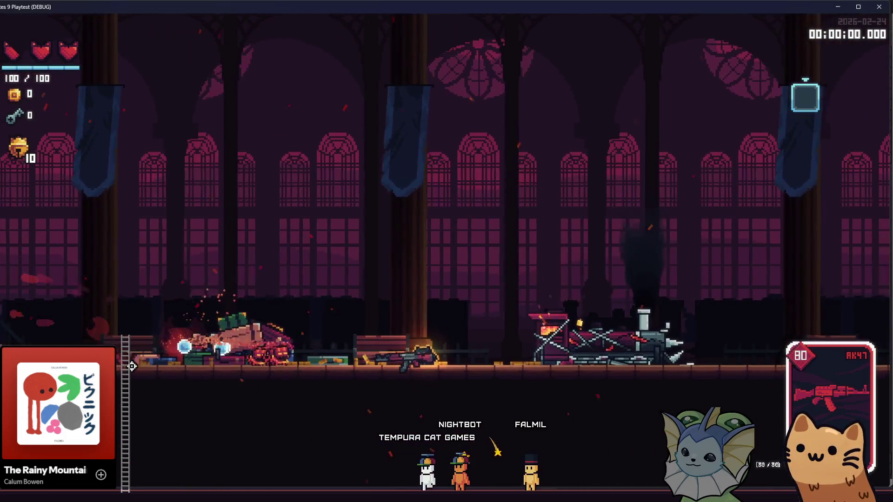
key(d)
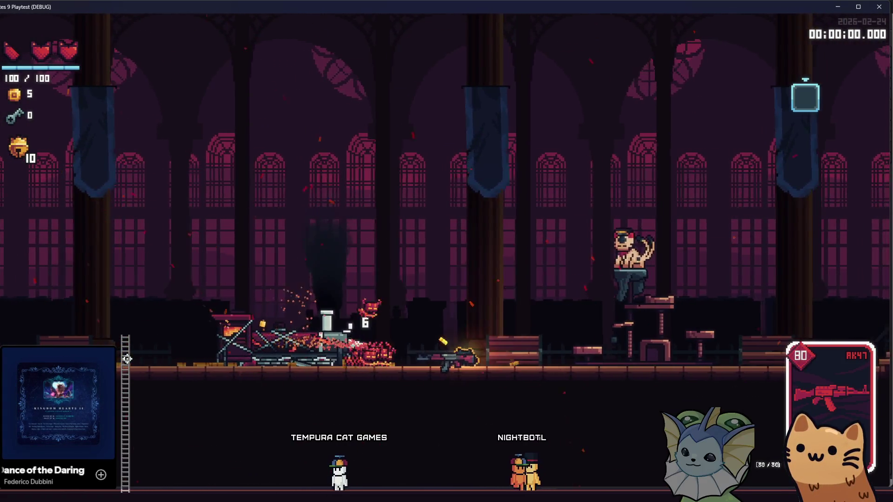
key(d)
click(127, 359)
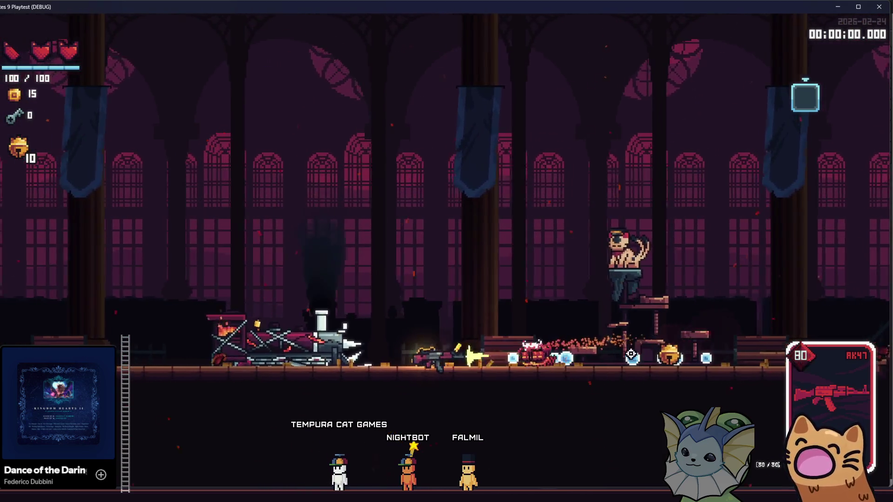
- Shoot the enemies near the train, then run right across the hall toward the staircase
key(a)
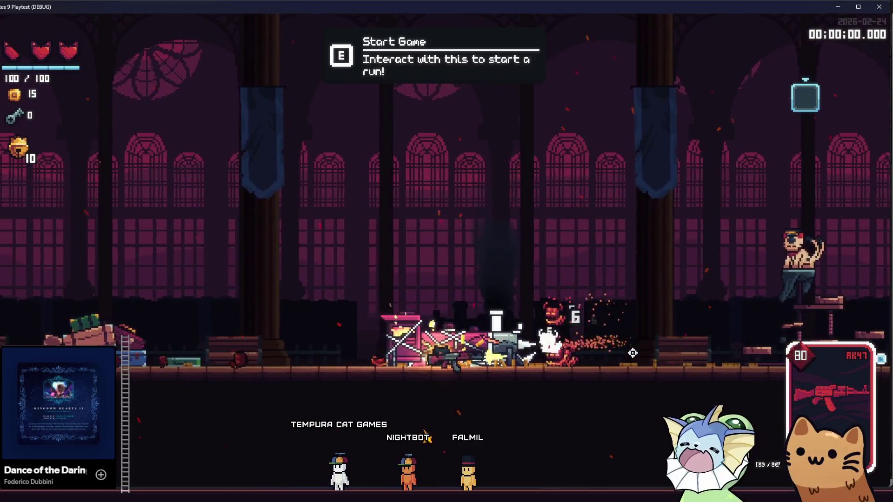
key(a)
click(632, 353)
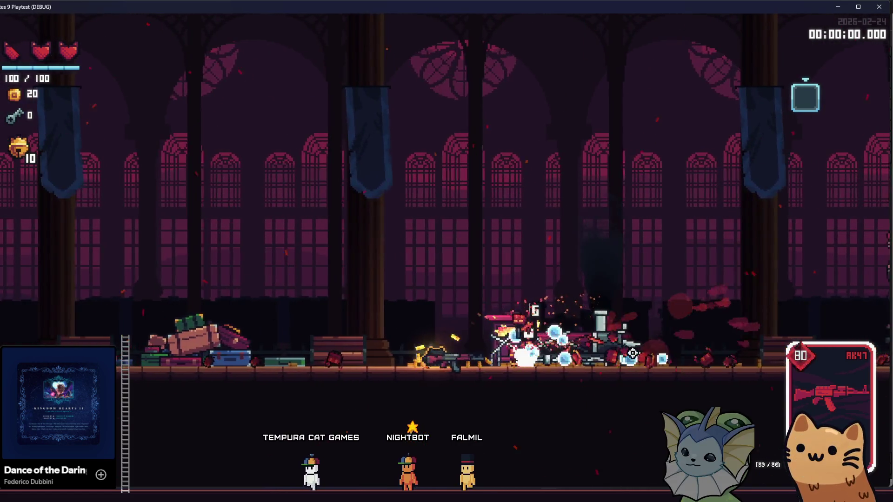
click(632, 353)
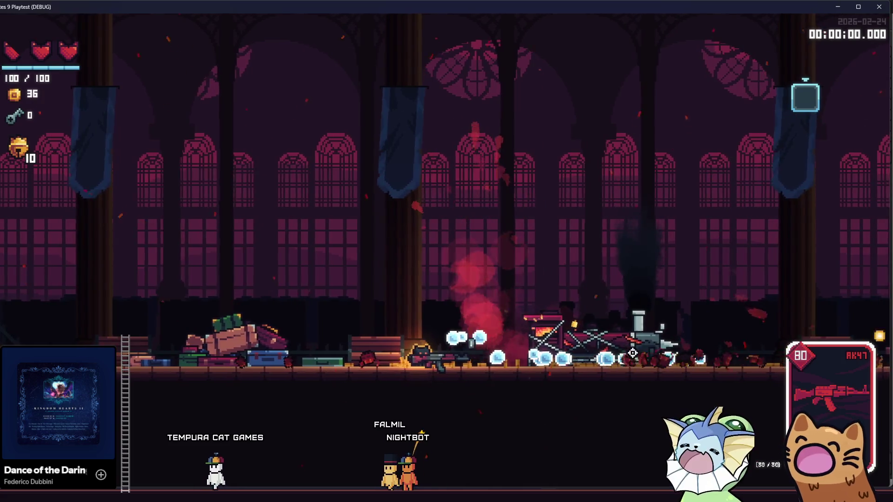
key(d)
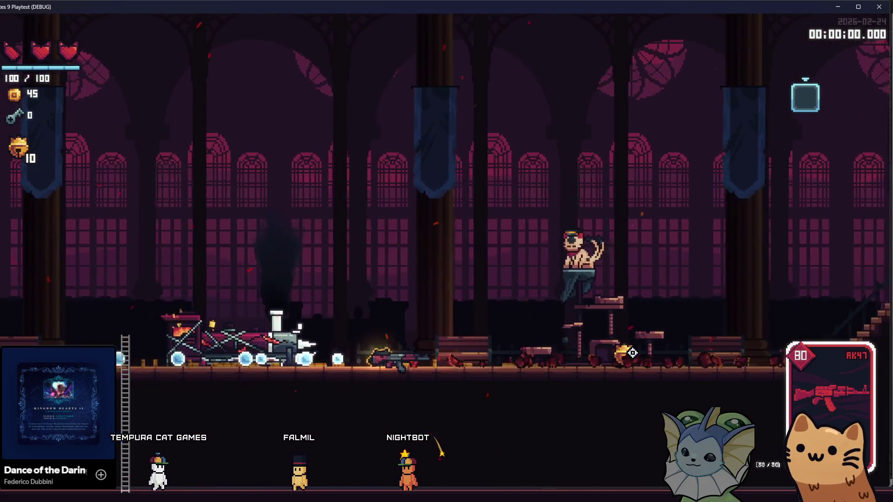
key(d)
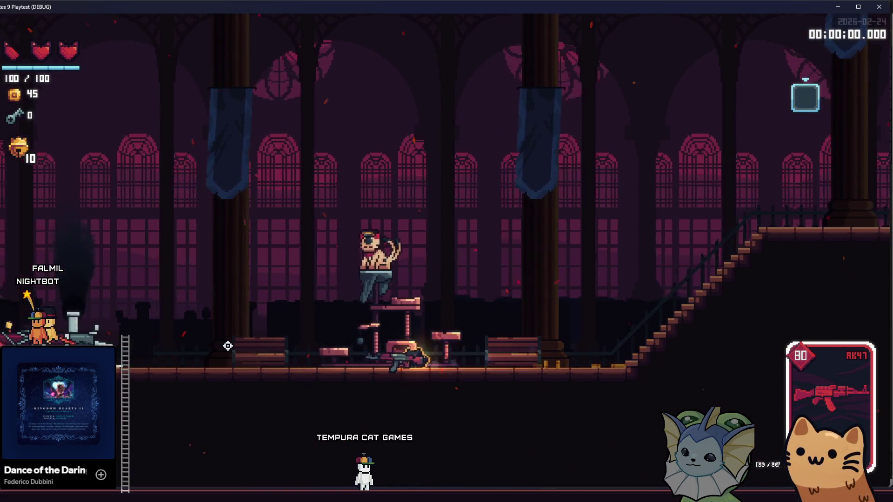
- Search 'bell' in the debug menu and place a row of bell.tscn scenes
key(F1)
text(bell)
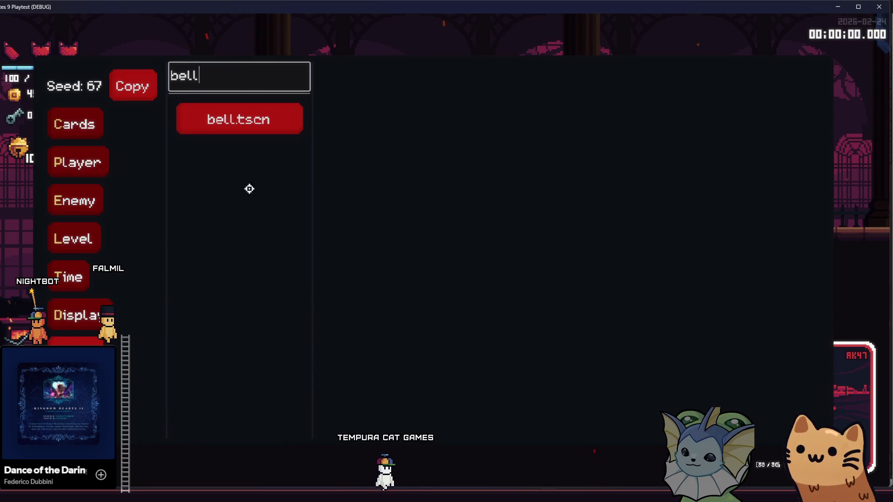
click(234, 121)
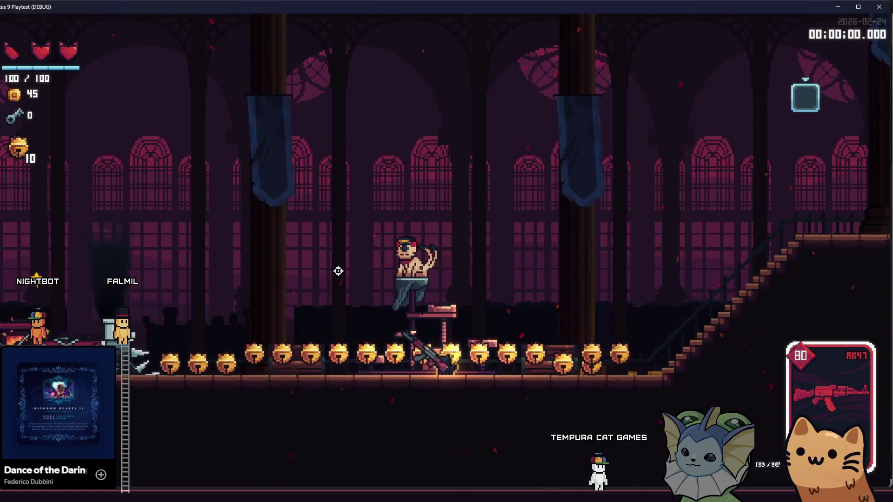
- Run right along the bell row, jumping and firing the rifle at the bells
key(d)
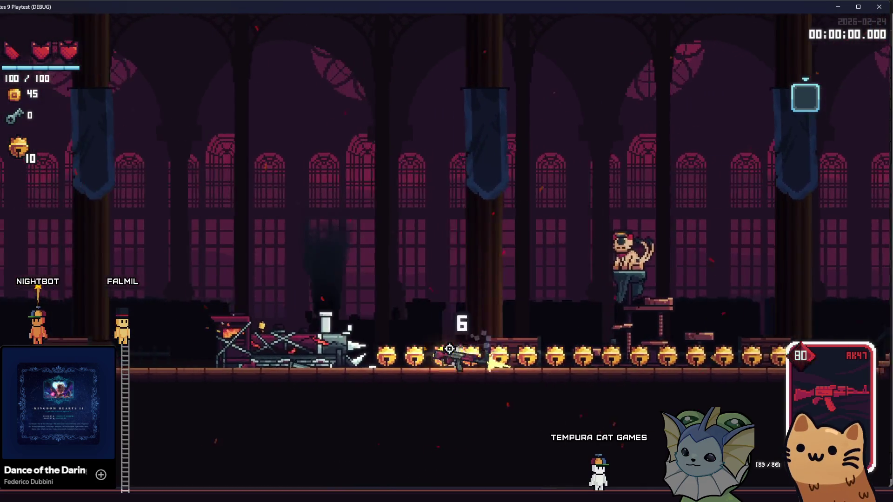
key(d)
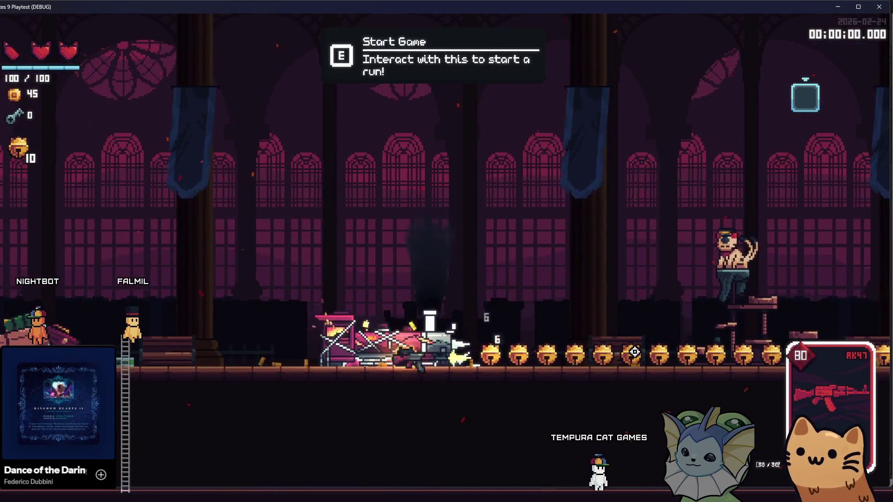
key(d)
key(space)
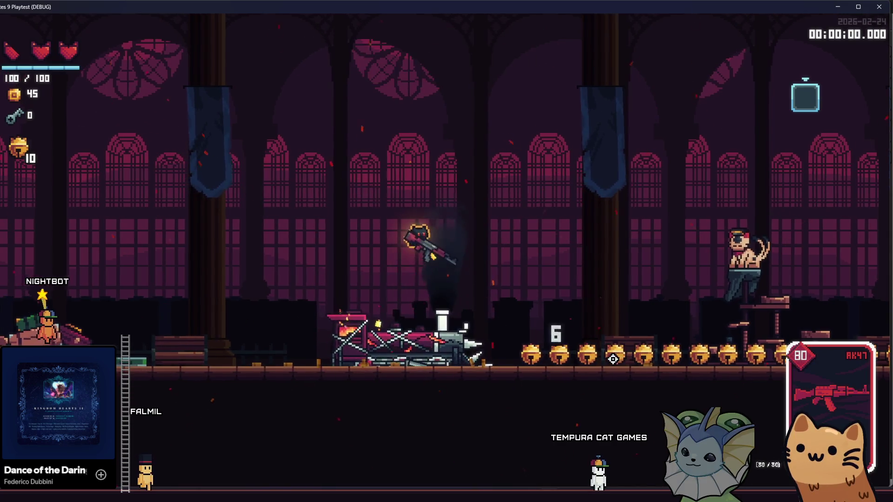
click(561, 367)
key(d)
key(space)
click(562, 365)
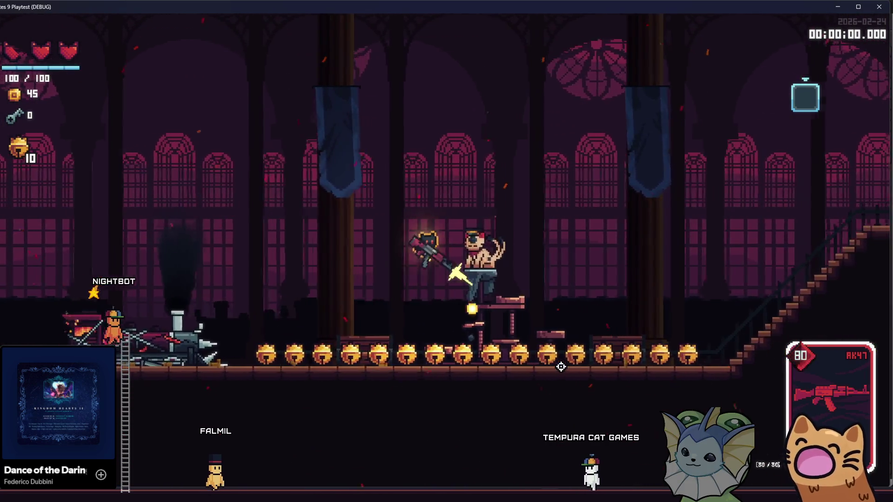
- Run back left above the bells firing down on them, then close the playtest with F8
key(a)
key(space)
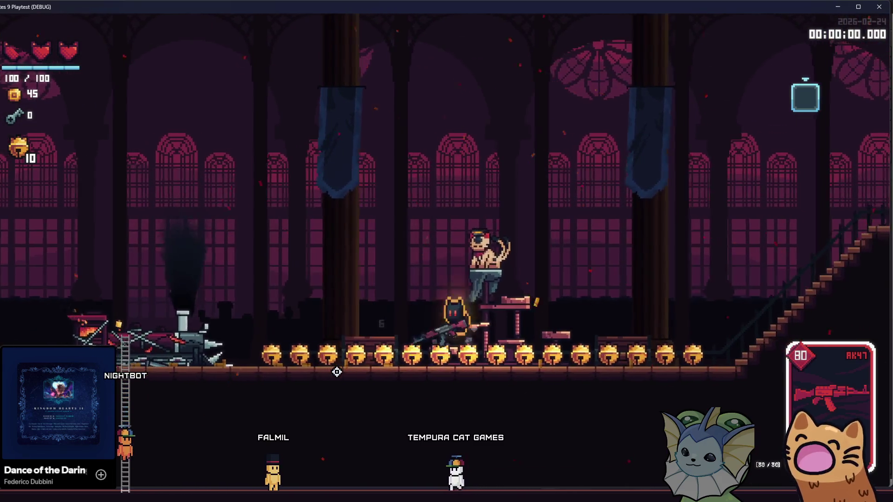
key(a)
key(space)
click(336, 372)
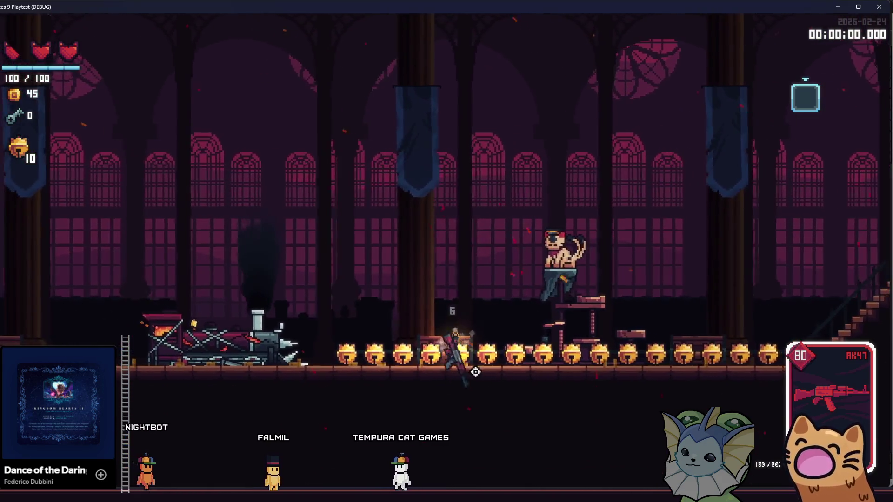
key(space)
click(500, 371)
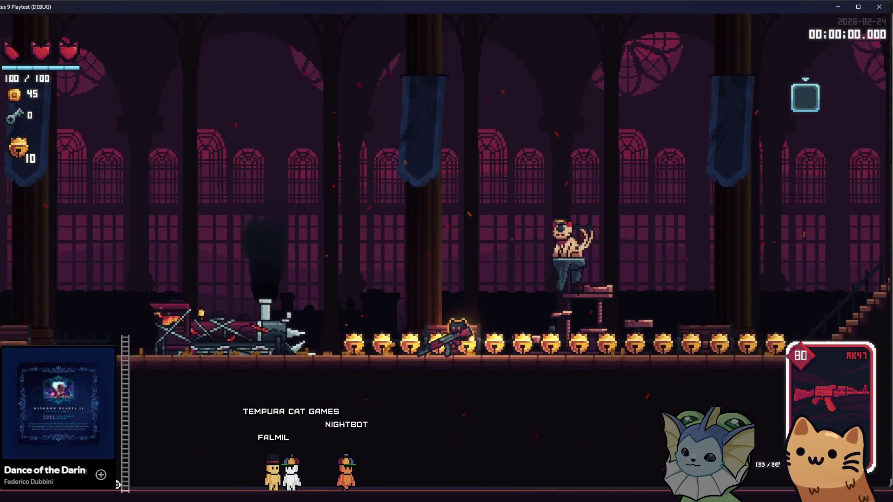
key(F8)
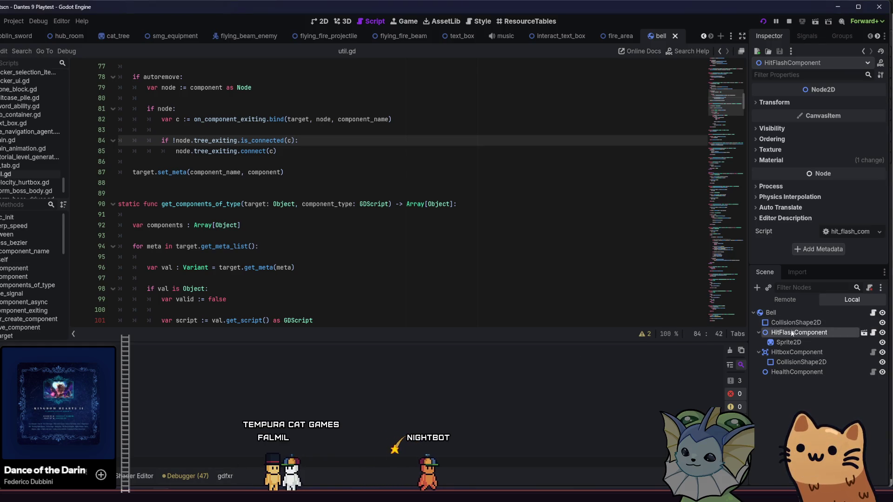
- Set the Bell node's Ring Interval to 0.5 in the Inspector and save the scene
click(872, 314)
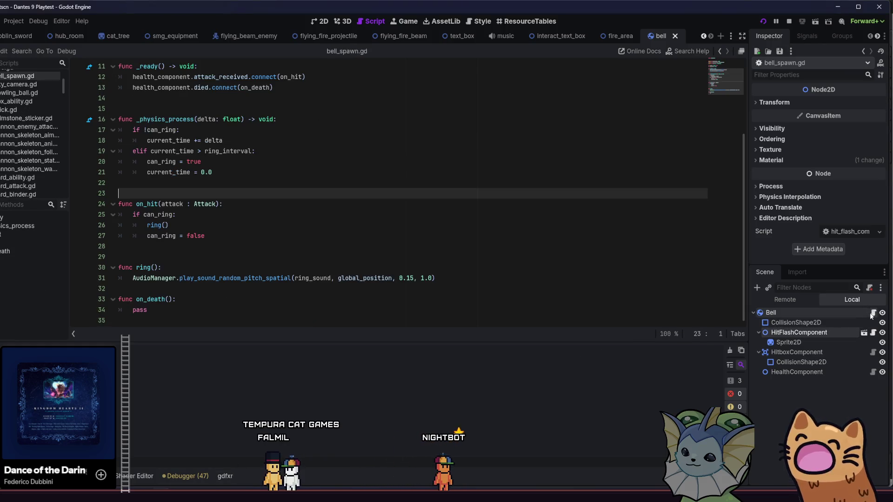
scroll(340, 207, up, 4)
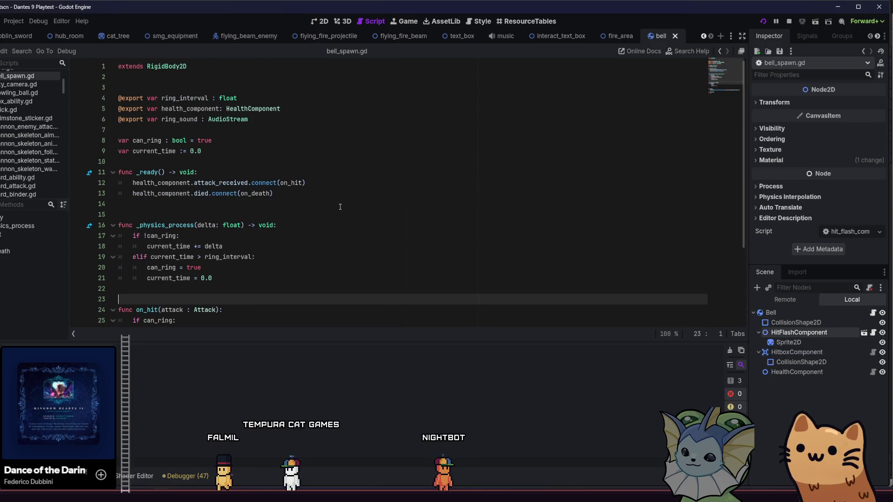
click(770, 312)
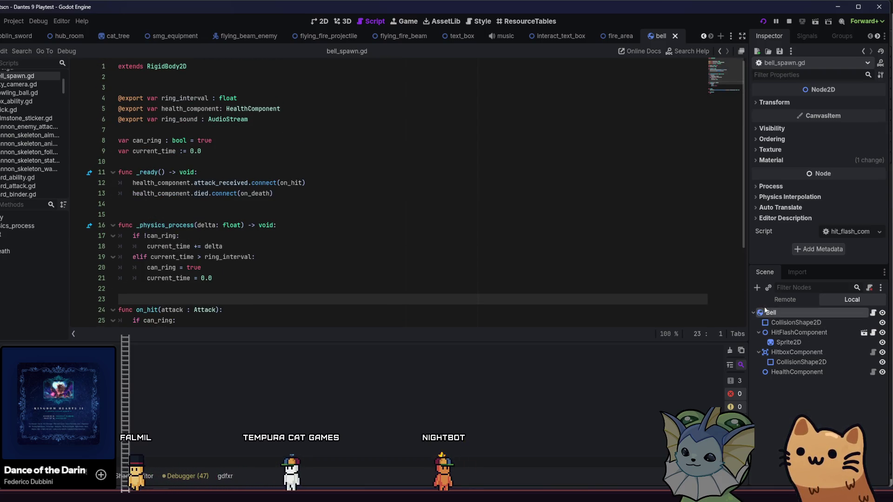
scroll(775, 188, up, 5)
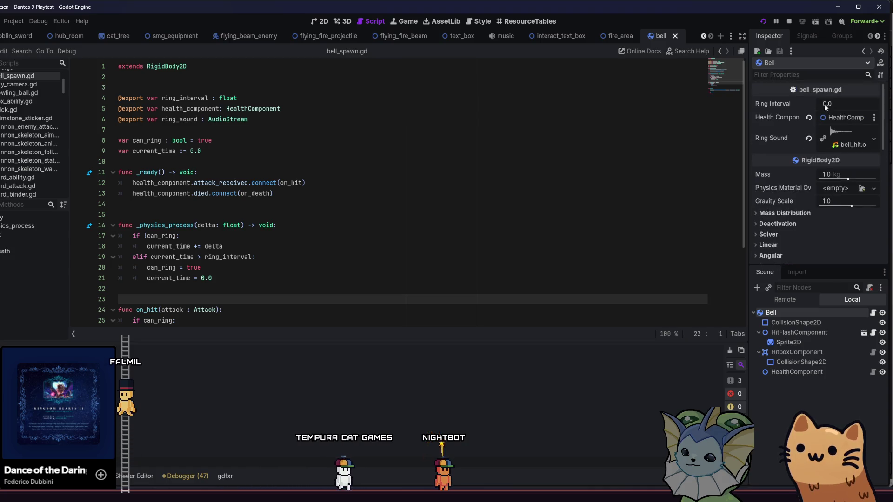
text(0.5)
key(Return)
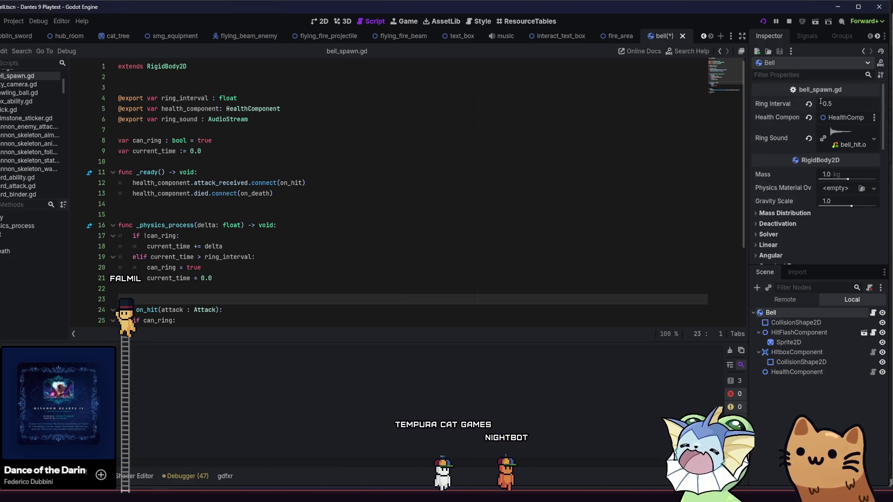
key(ctrl+s)
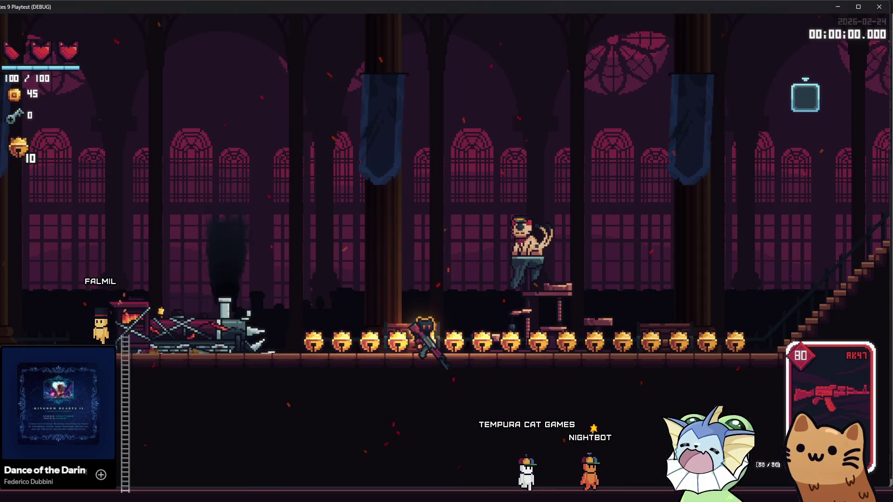
- Jump and fire at the bells to check their 0.5 ring interval
key(space)
mouse_move(540, 393)
mouse_down()
mouse_move(499, 392)
mouse_move(462, 358)
mouse_move(498, 393)
mouse_move(624, 375)
mouse_move(565, 402)
mouse_move(633, 371)
mouse_move(652, 347)
mouse_up()
key(space)
key(space)
key(space)
key(d)
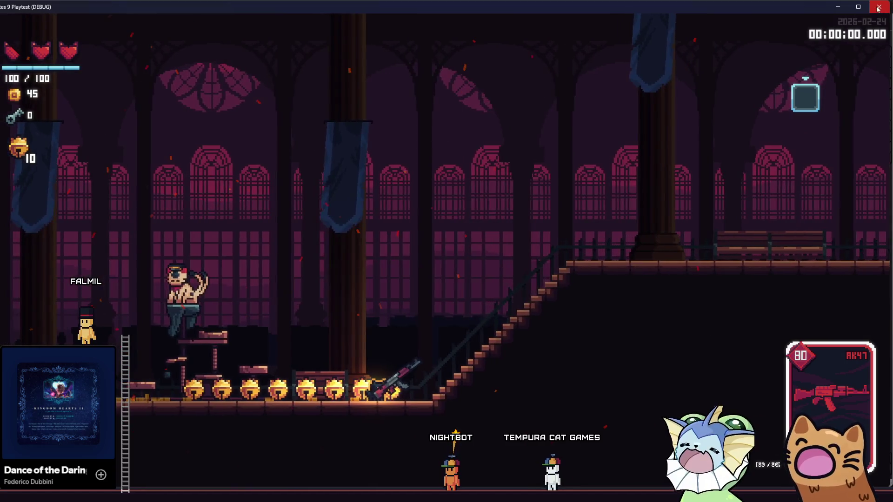
- Back in Godot, go to the ring_interval check on line 19 and open quick-open (Shift+Alt+O)
key(alt+Tab)
click(581, 252)
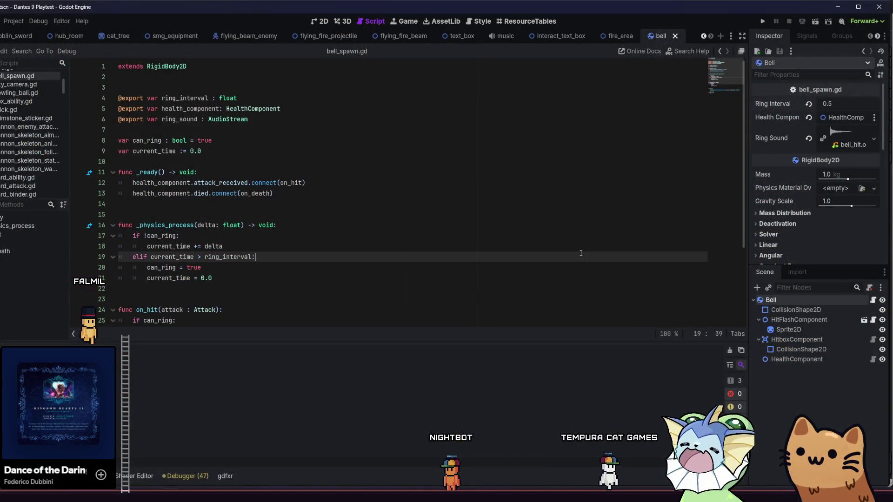
key(shift+alt+o)
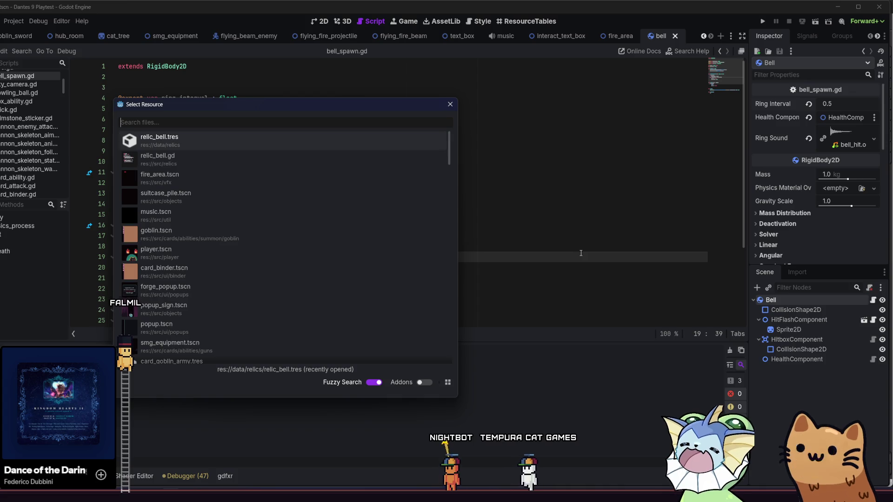
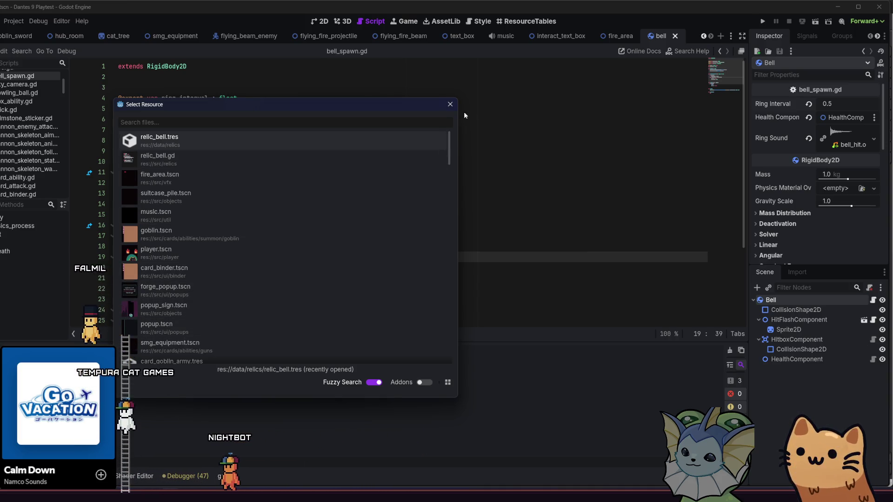
- Open gib_object.tscn, check the GibObject's collision layer and mask, then close it
click(450, 105)
scroll(424, 158, down, 1)
scroll(425, 158, up, 1)
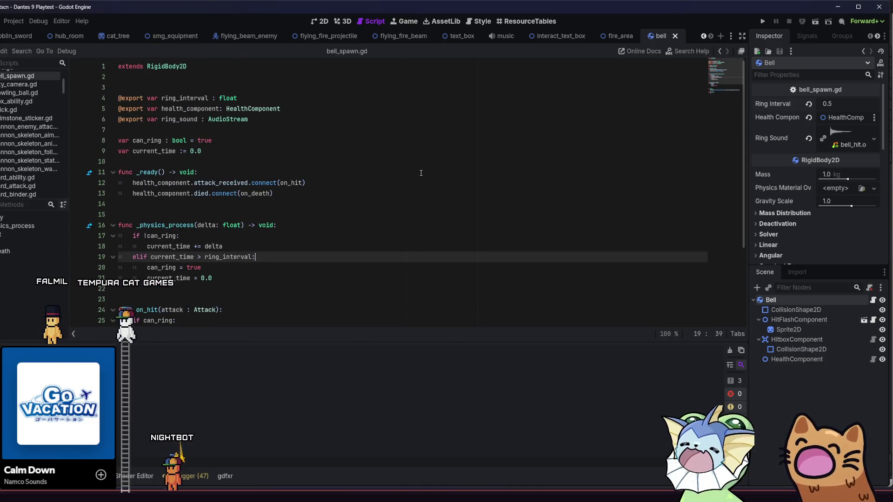
key(shift+alt+o)
text(glb)
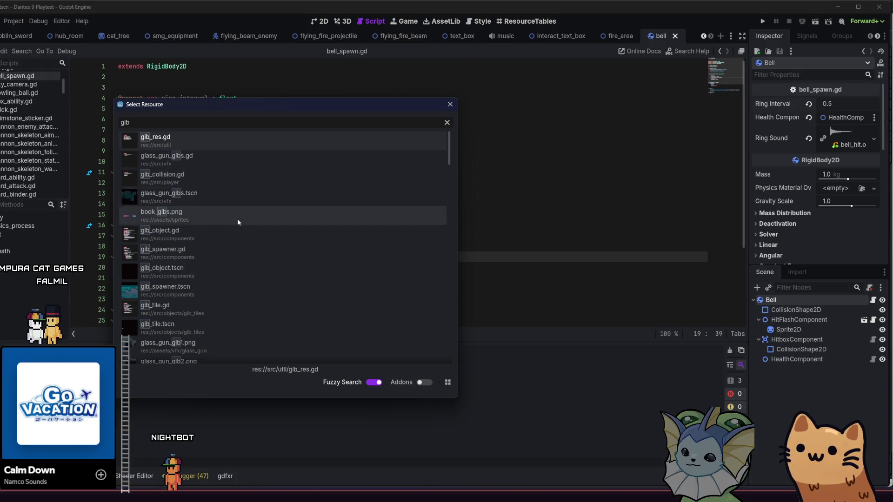
click(229, 271)
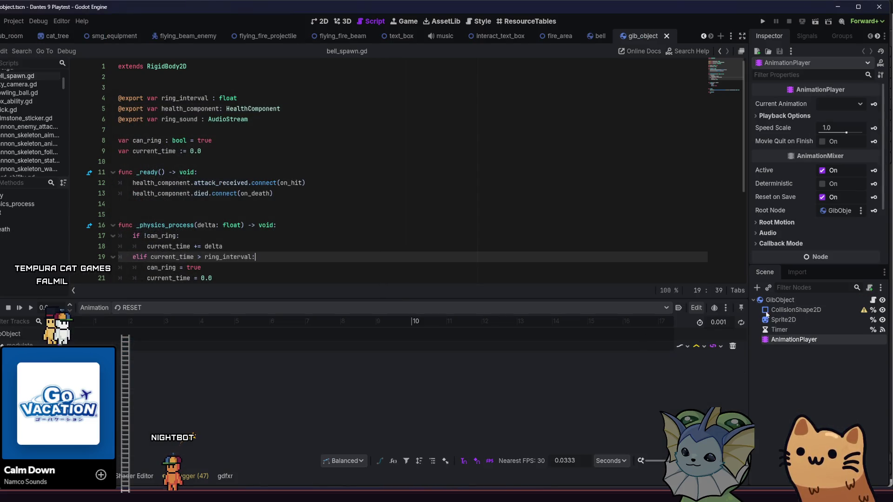
click(801, 303)
scroll(807, 199, down, 8)
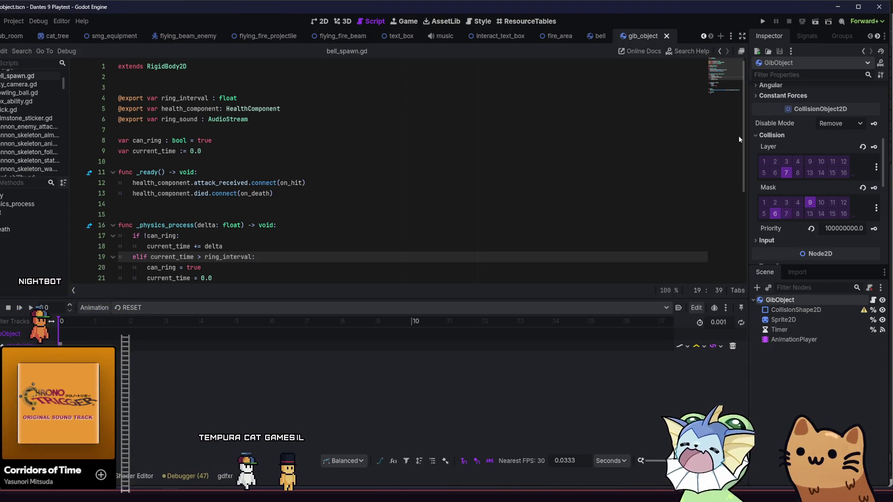
click(667, 36)
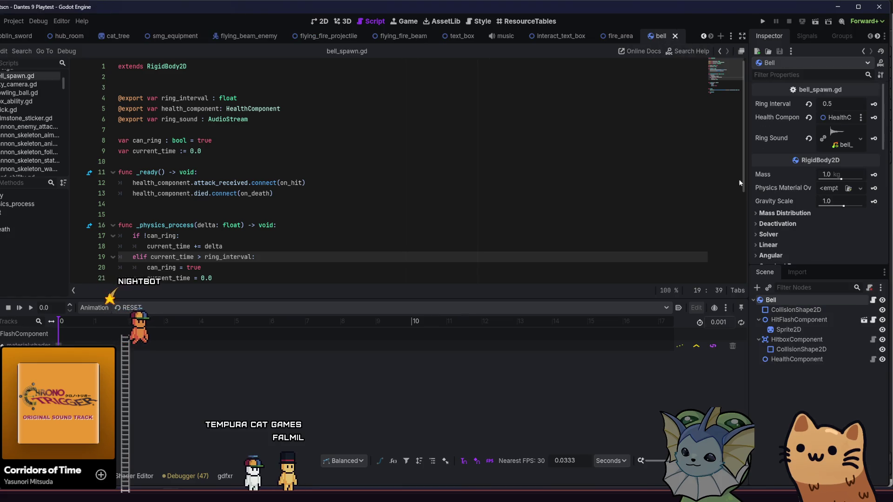
- Enable collision mask 9 on the Bell and save the bell scene
scroll(815, 217, down, 5)
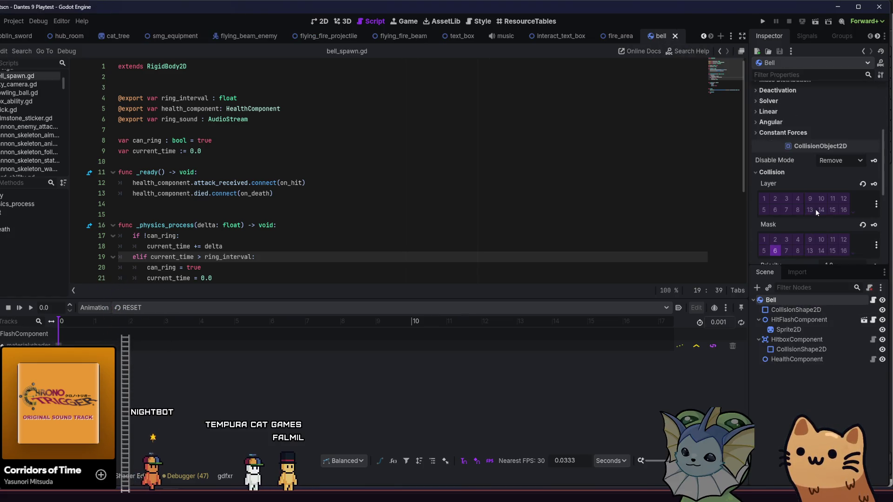
click(809, 240)
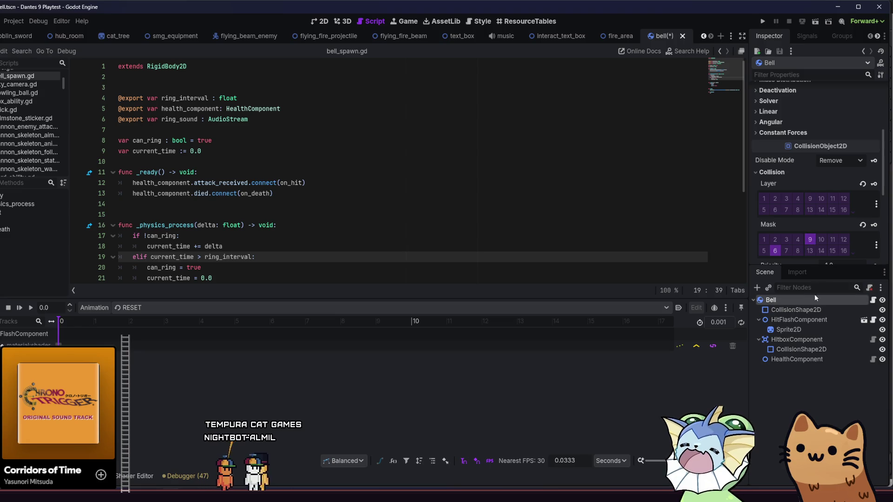
key(ctrl+s)
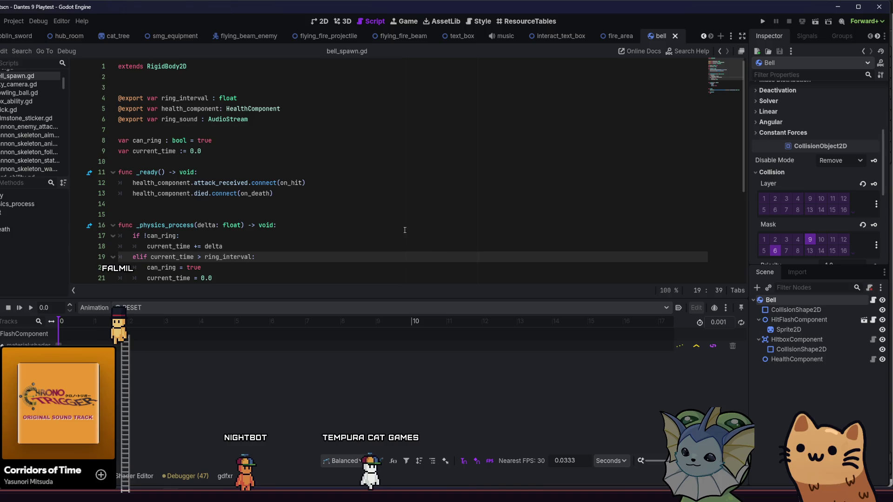
- Change the ring-interval check on line 19 from elif to if and save bell_spawn.gd
scroll(373, 217, down, 4)
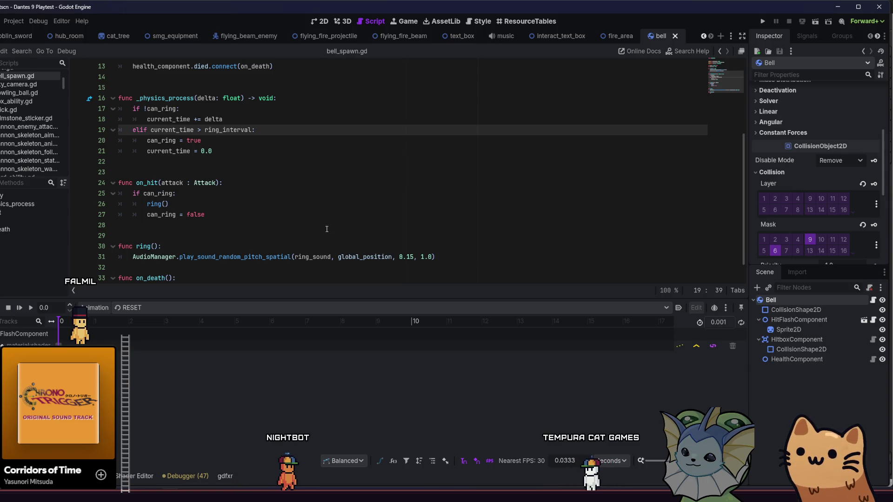
click(451, 257)
scroll(366, 232, down, 1)
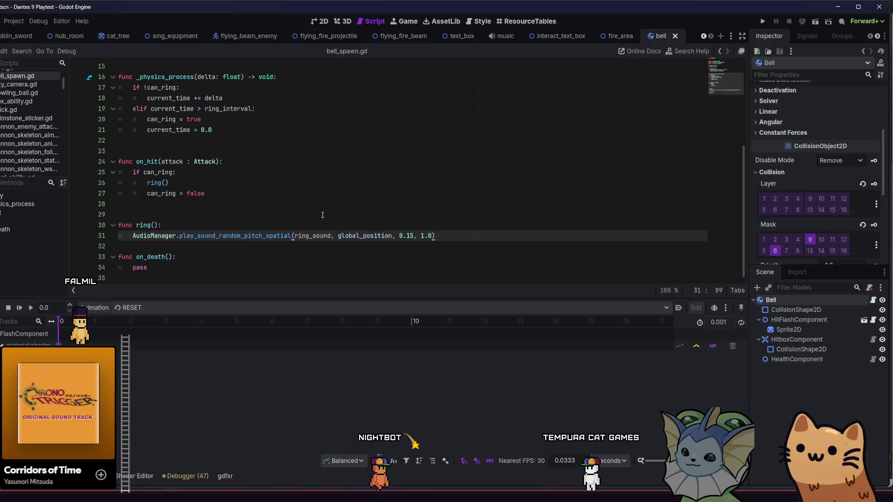
scroll(322, 214, up, 1)
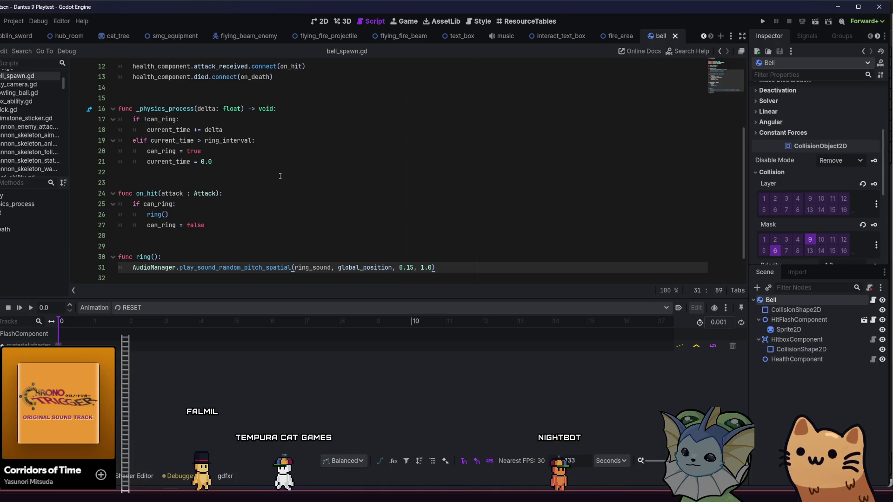
click(140, 140)
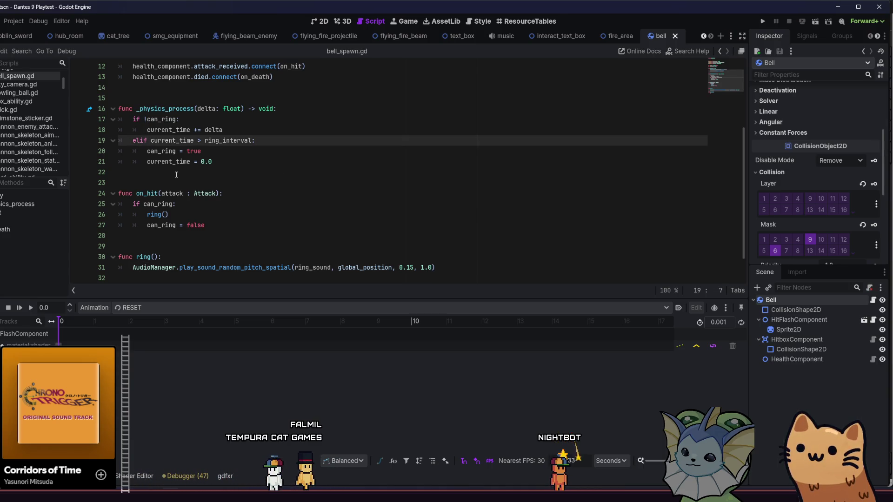
click(294, 169)
key(ctrl+s)
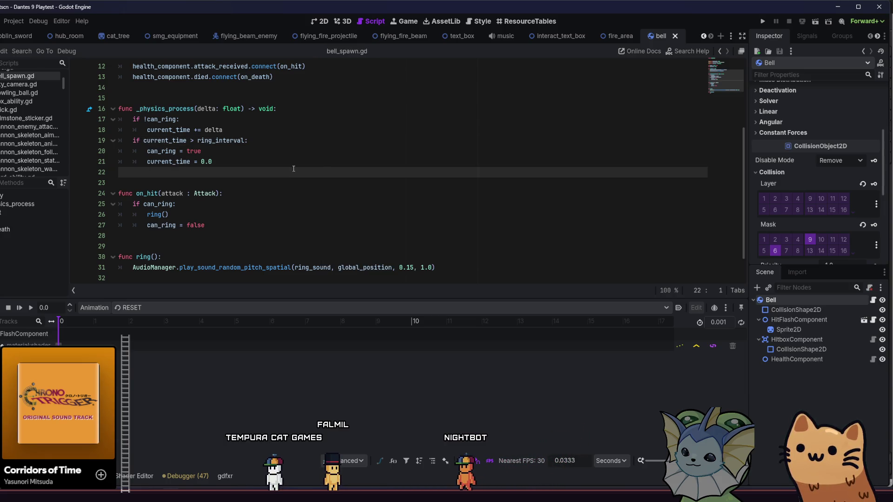
- Place the caret at the end of line 27, after can_ring = false in on_hit
click(240, 162)
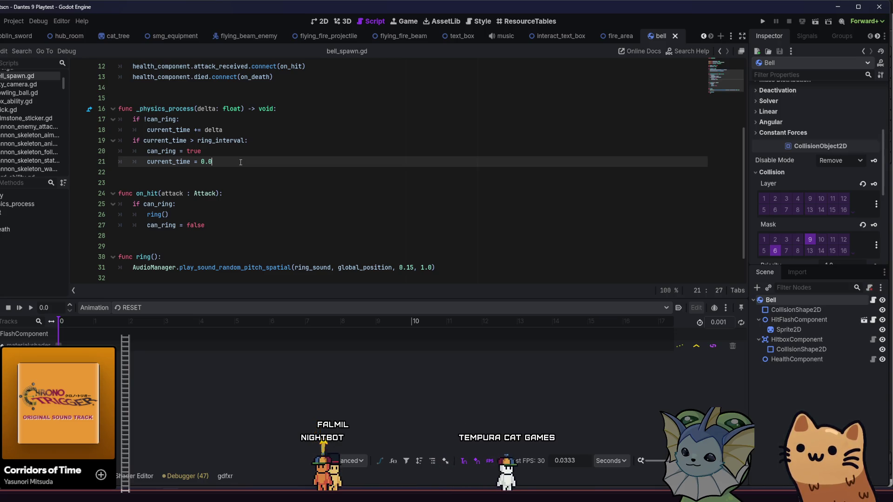
click(218, 215)
click(278, 233)
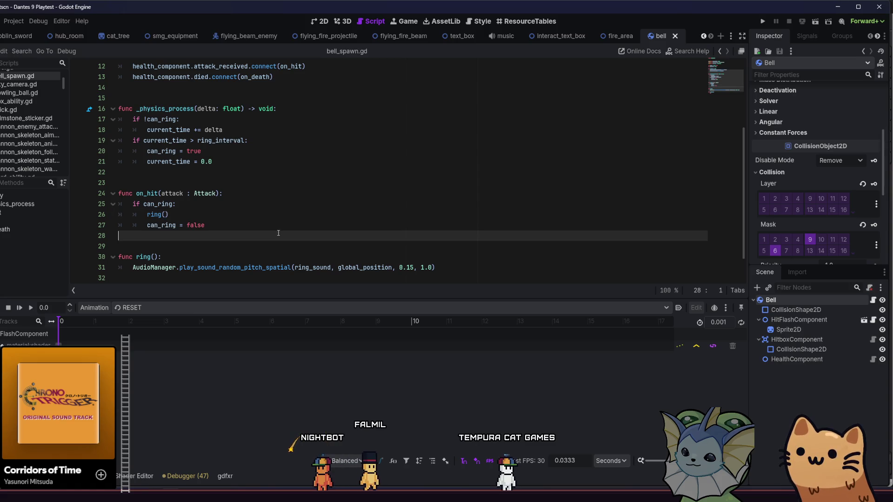
click(281, 226)
- Add a new line in on_hit calling apply_impulse with attack.attack_position
key(Return)
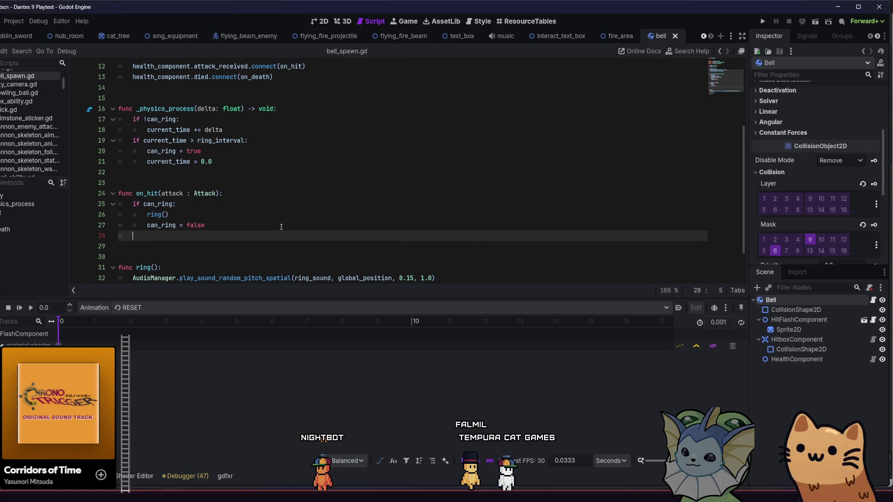
text(pply_)
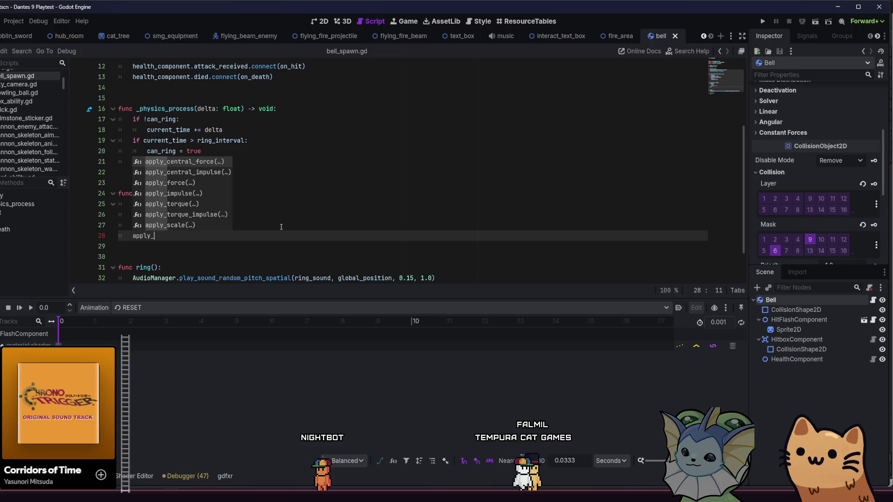
key(Down)
key(Down)
key(Down)
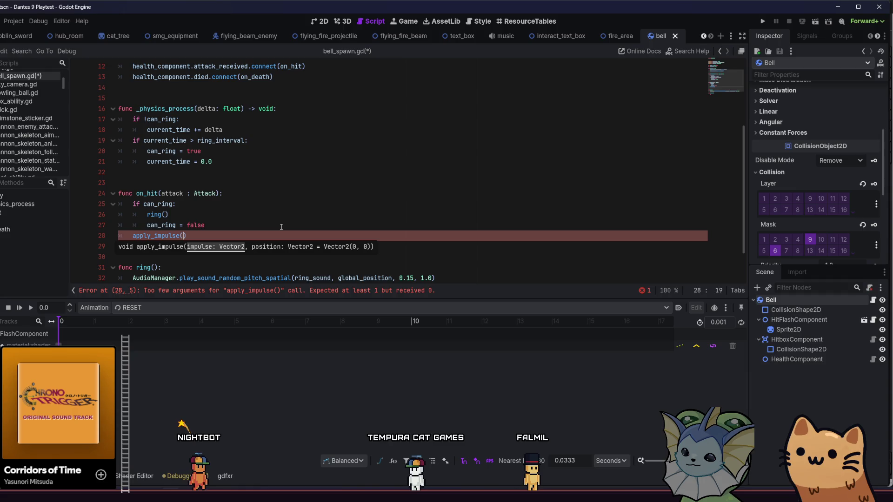
key(Escape)
text(tack.at)
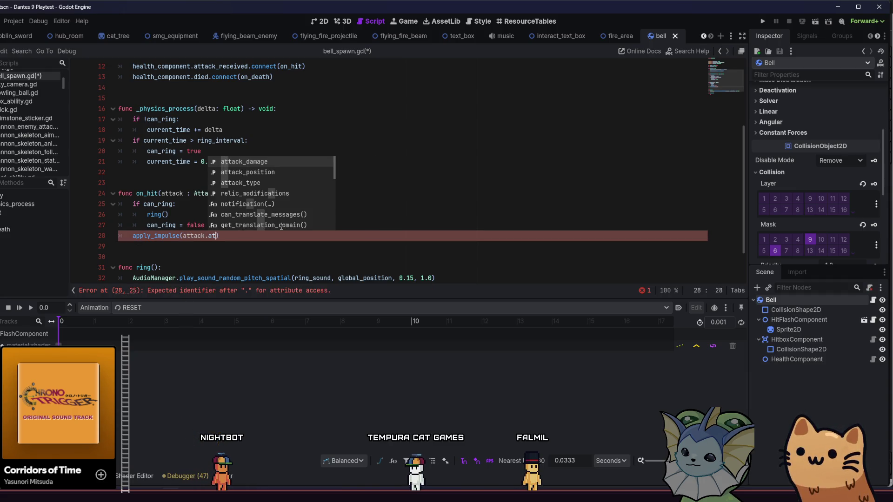
key(Down)
key(Down)
key(Up)
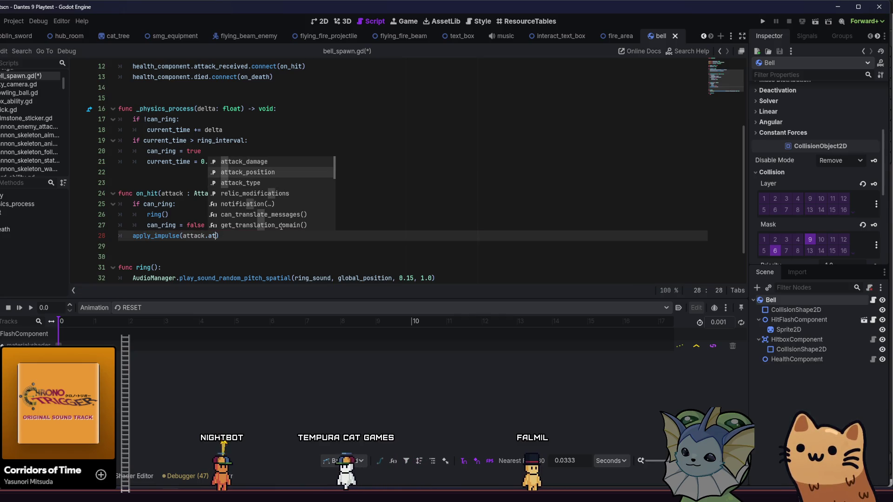
key(Return)
- Fix the apply_impulse arguments so the call begins with attack.attack_position
click(180, 236)
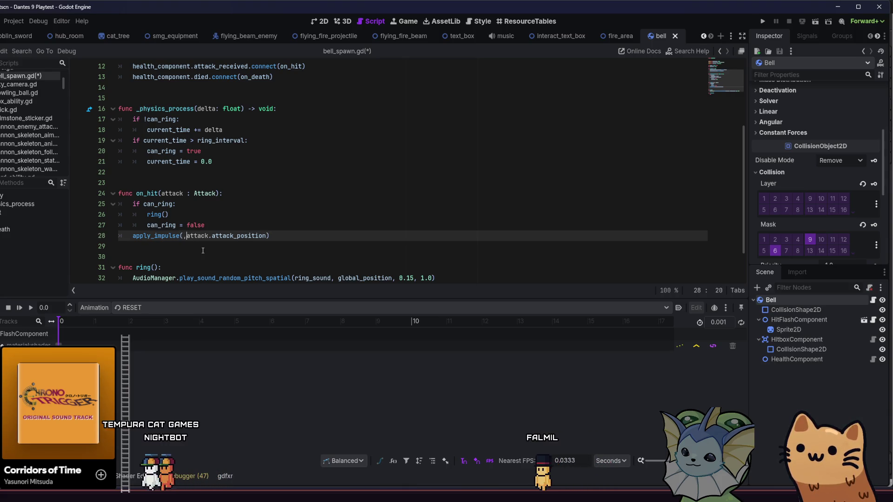
key(Right)
text(,)
key(Left)
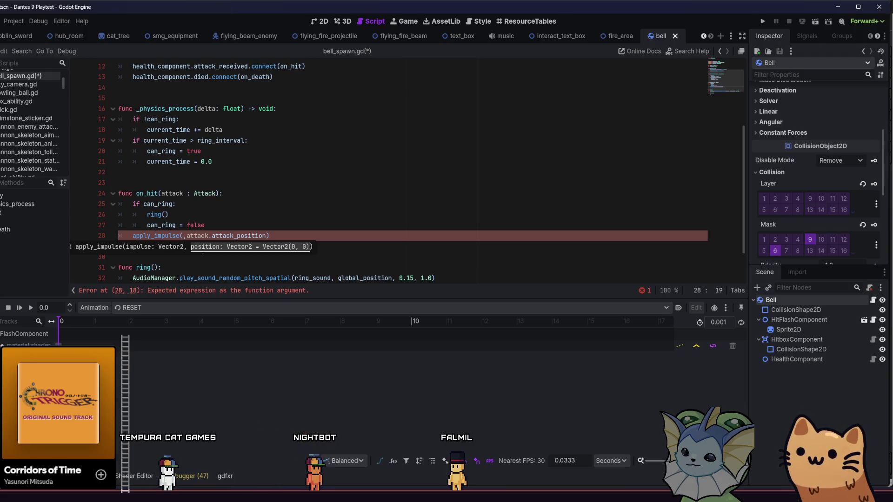
key(BackSpace)
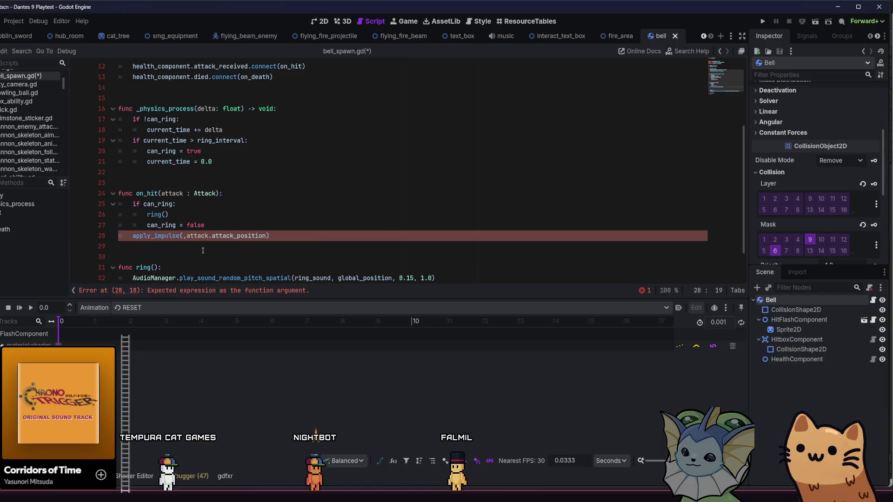
text(t)
key(Return)
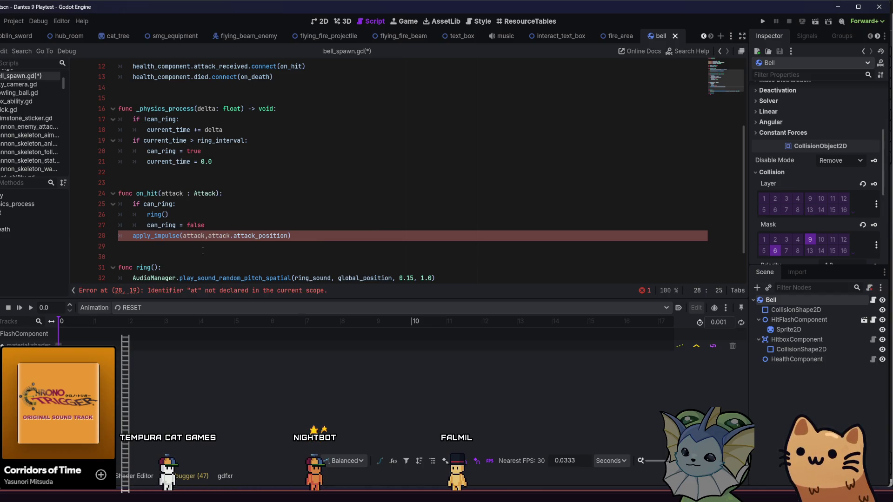
text(.)
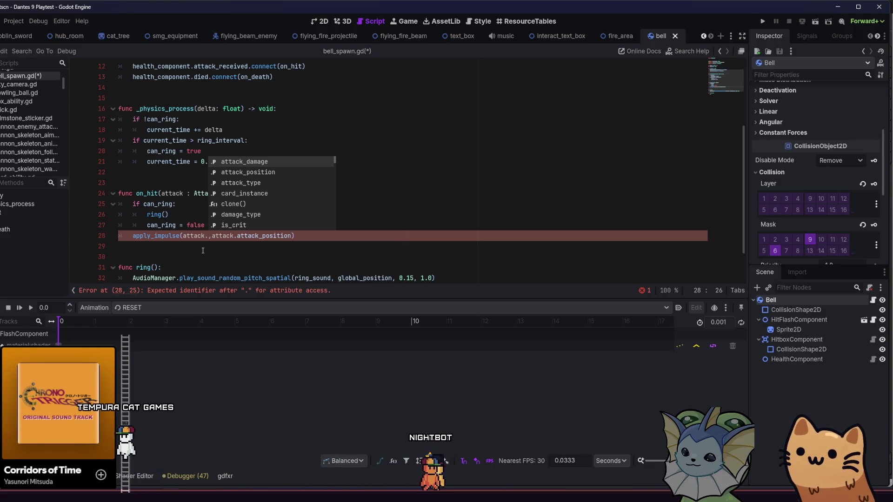
key(Down)
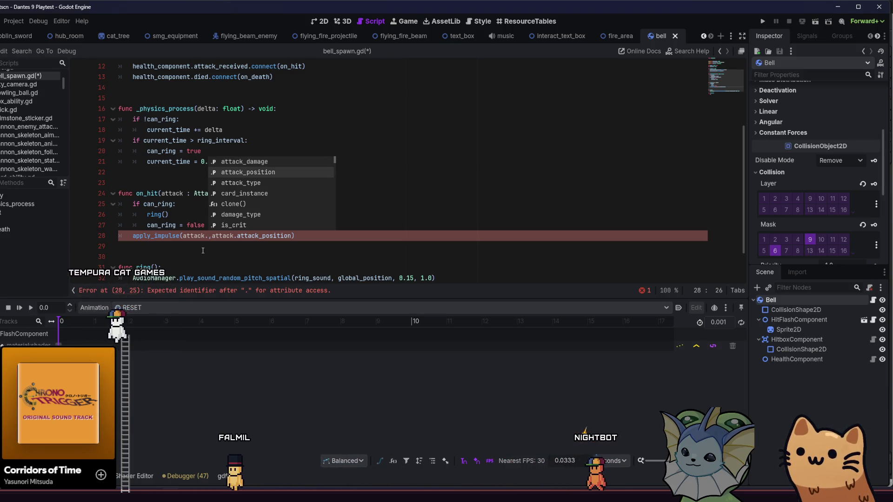
key(Return)
- Extend the argument to attack.attack_position.direction_to(...) * attack.attack_damage
text(.dir)
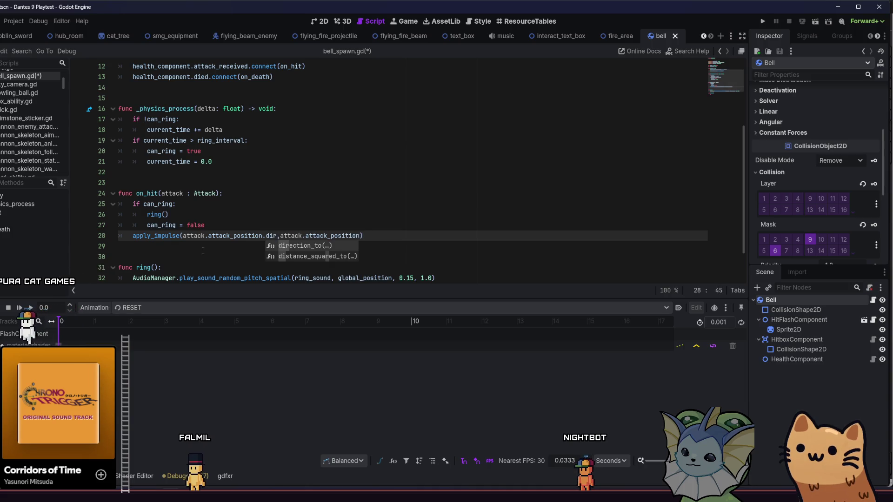
key(Return)
key(Return)
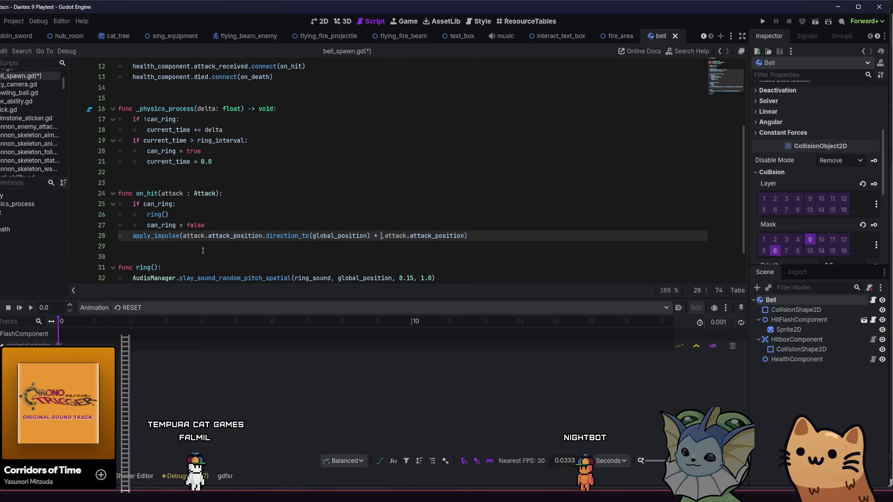
text(at)
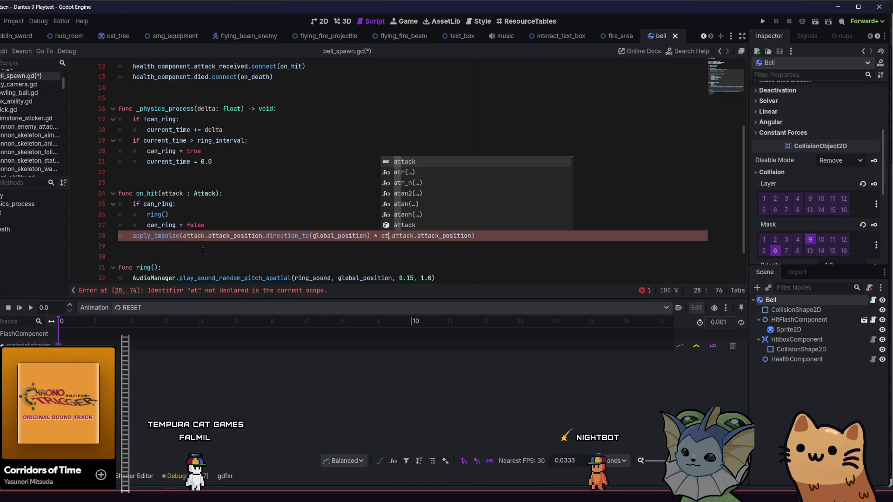
key(Return)
text(.)
key(Return)
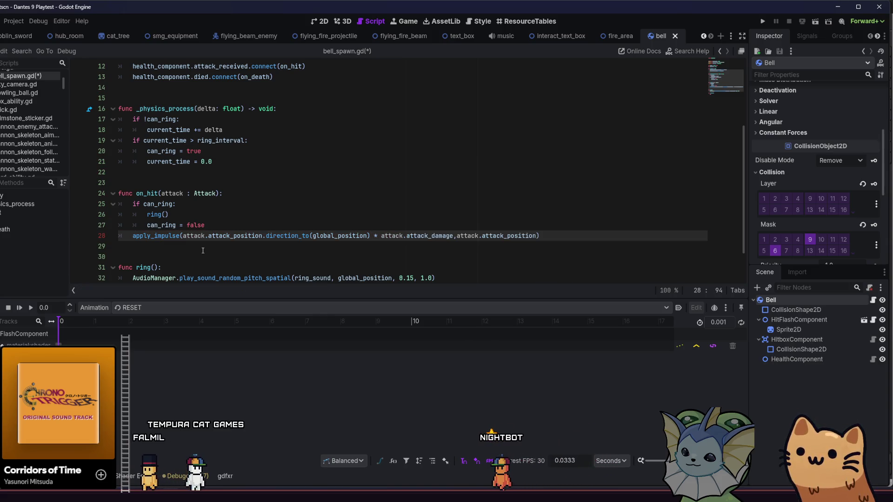
- Save the script and run the project
click(253, 249)
key(ctrl+s)
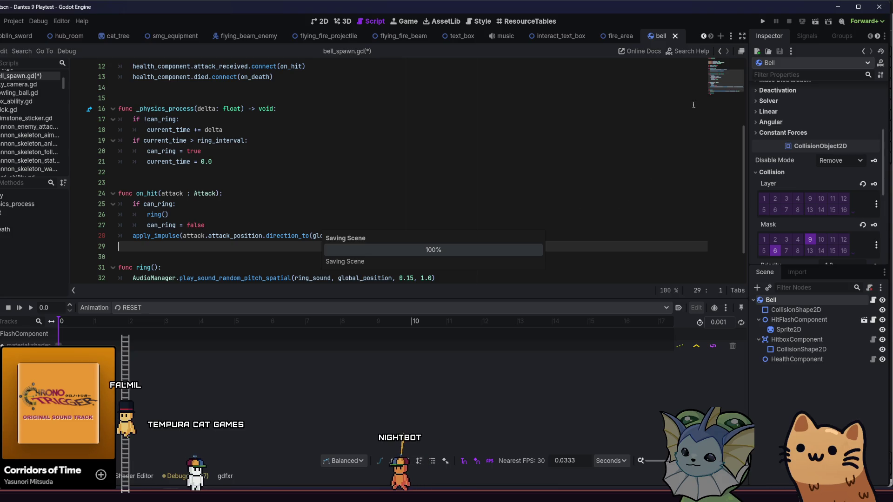
click(763, 22)
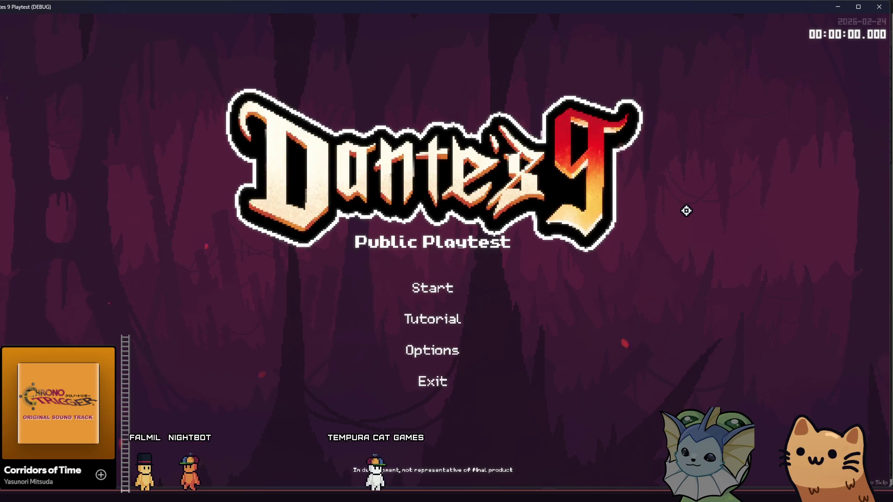
- Start the game and bind bell.tscn to debug slot 1 from the debug menu
key(Return)
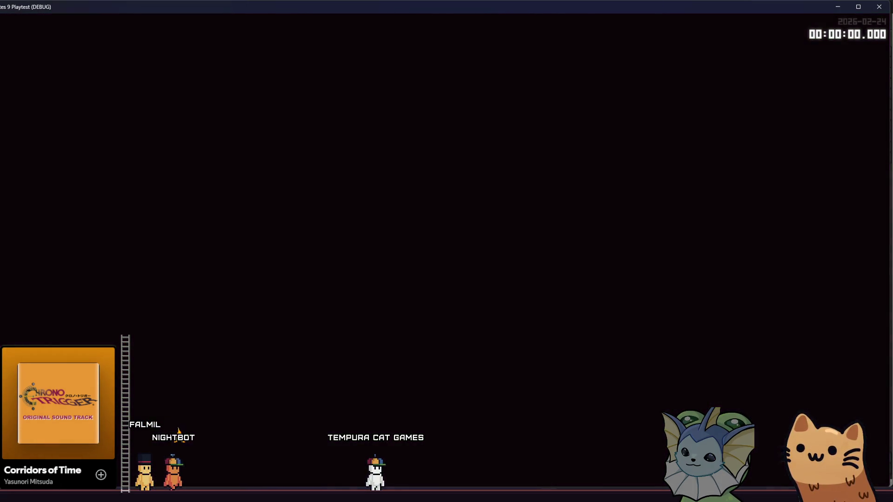
key(F1)
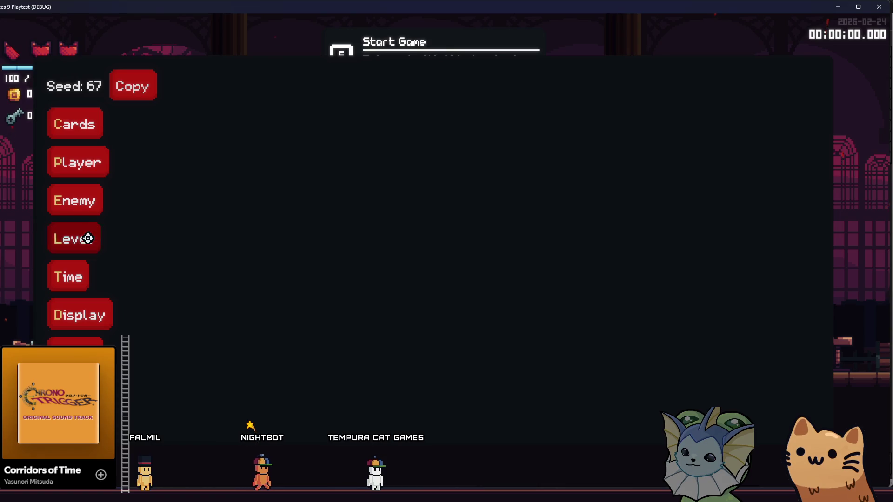
click(88, 238)
click(75, 160)
click(80, 342)
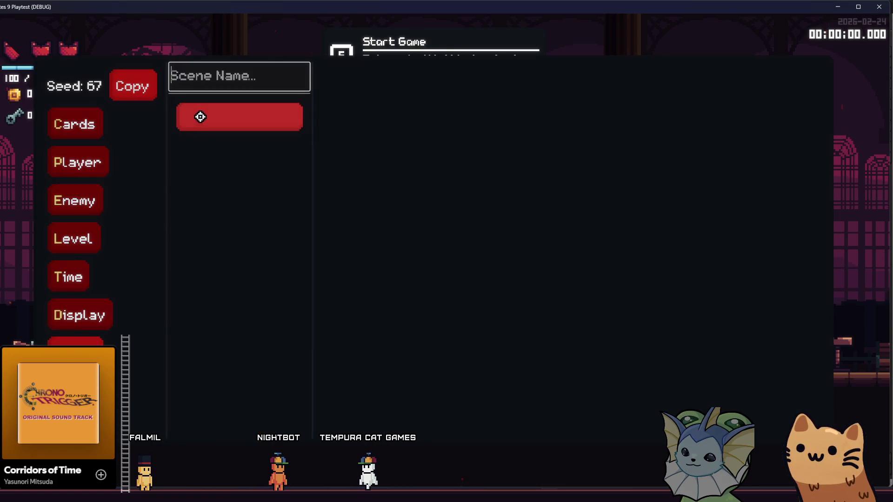
text(bell)
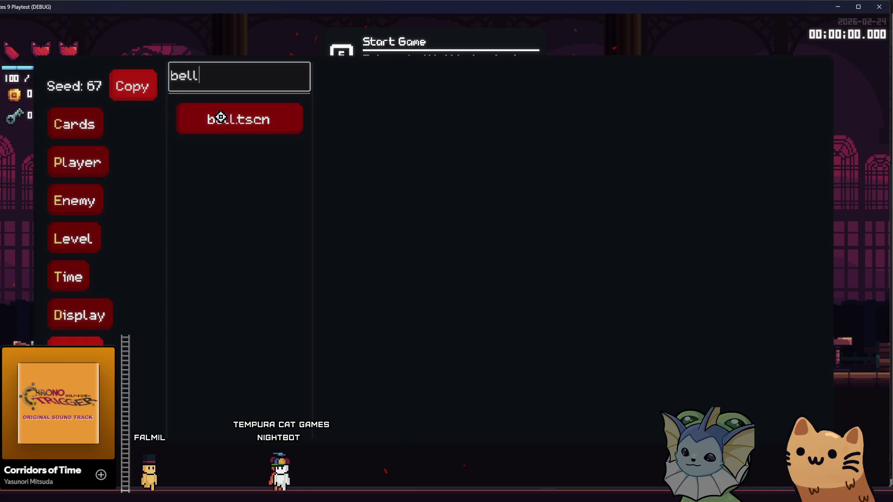
click(205, 117)
click(353, 110)
- Add AK47 cards to the hand and save the game state
click(99, 128)
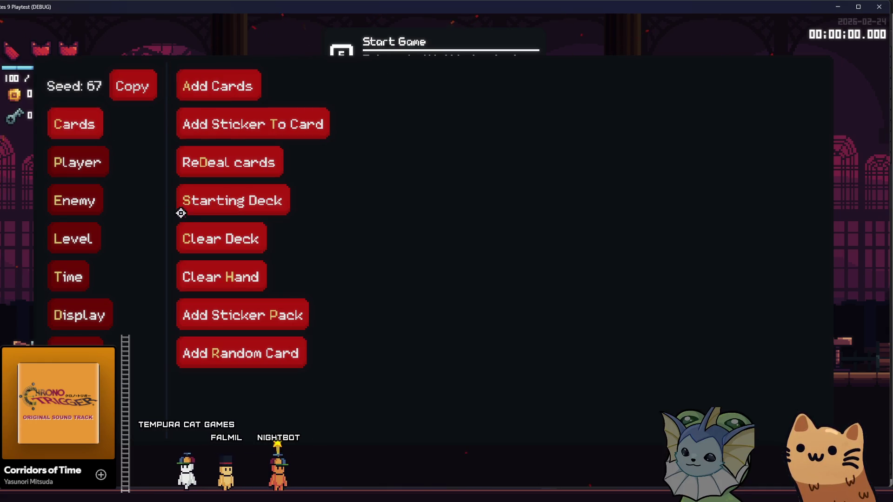
click(84, 163)
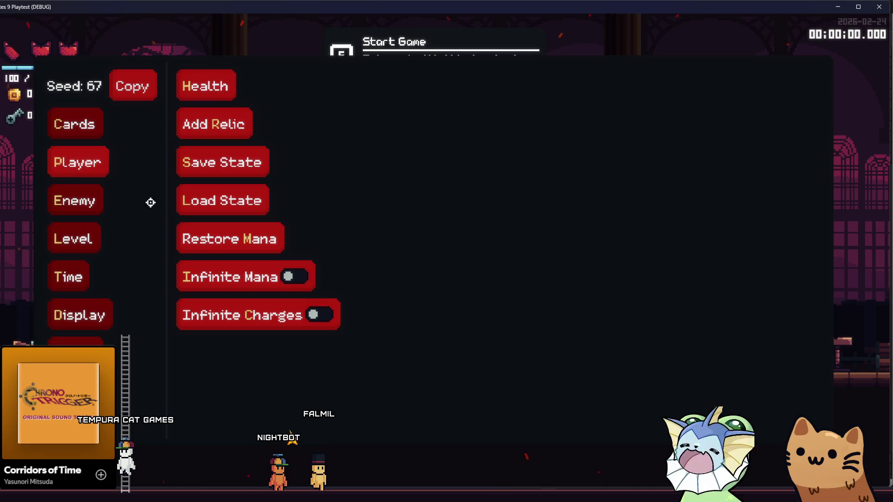
click(70, 133)
click(387, 120)
click(74, 163)
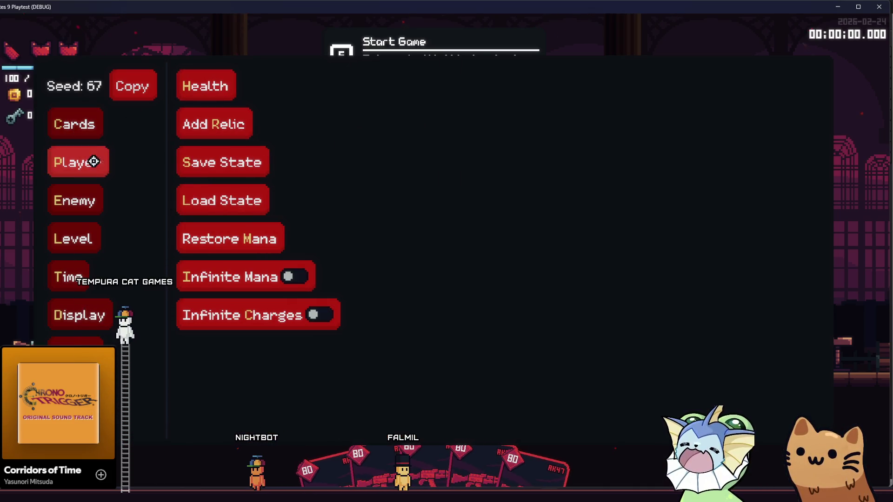
click(205, 161)
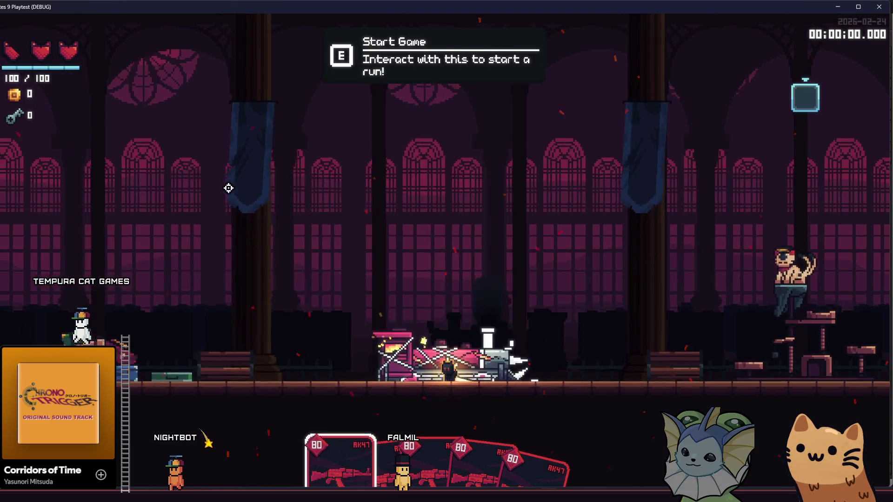
- Spawn the bells from the Enemy debug options and walk over to them
click(68, 200)
click(201, 76)
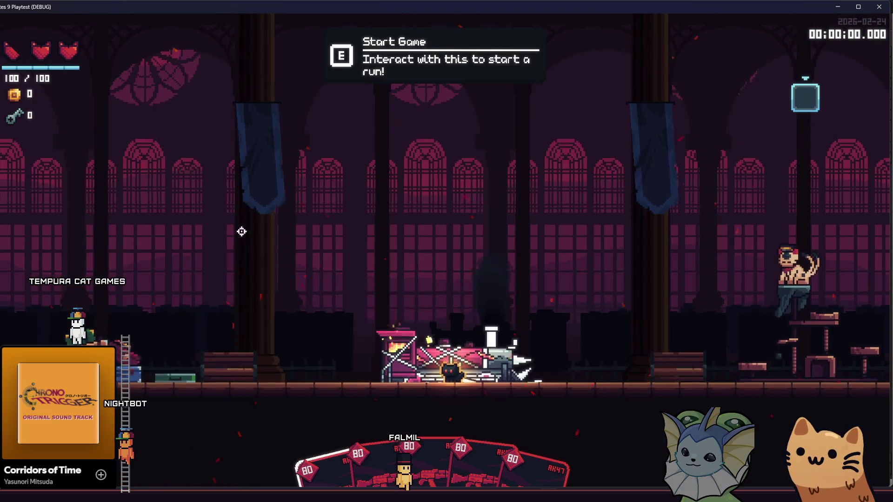
key(d)
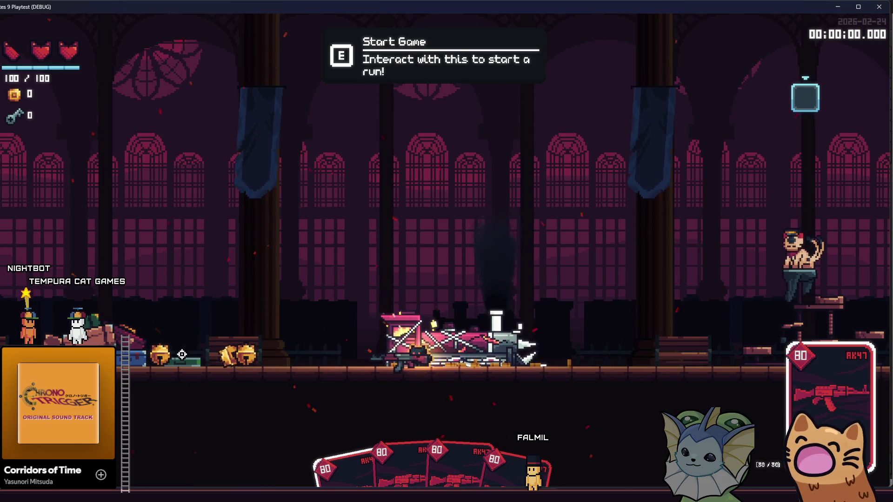
key(a)
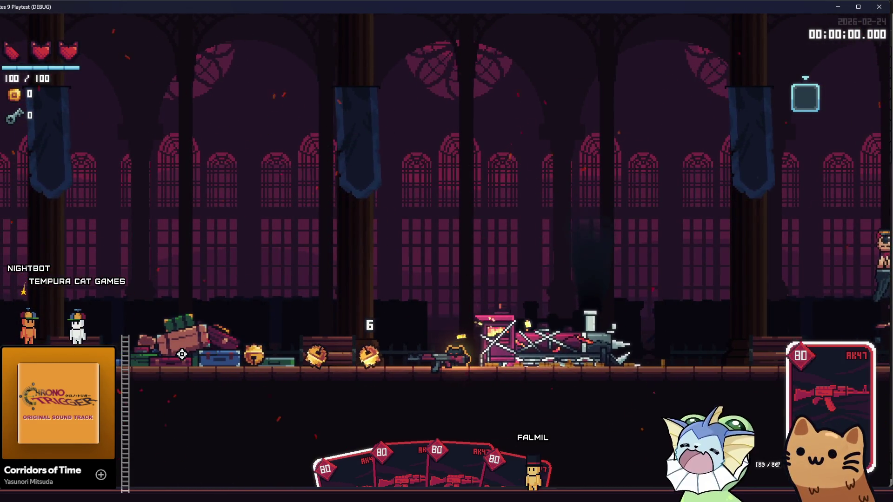
key(d)
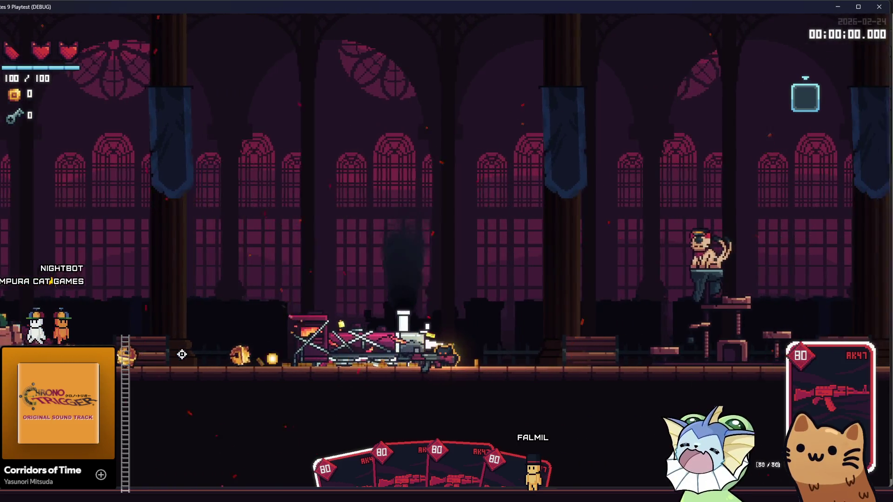
key(a)
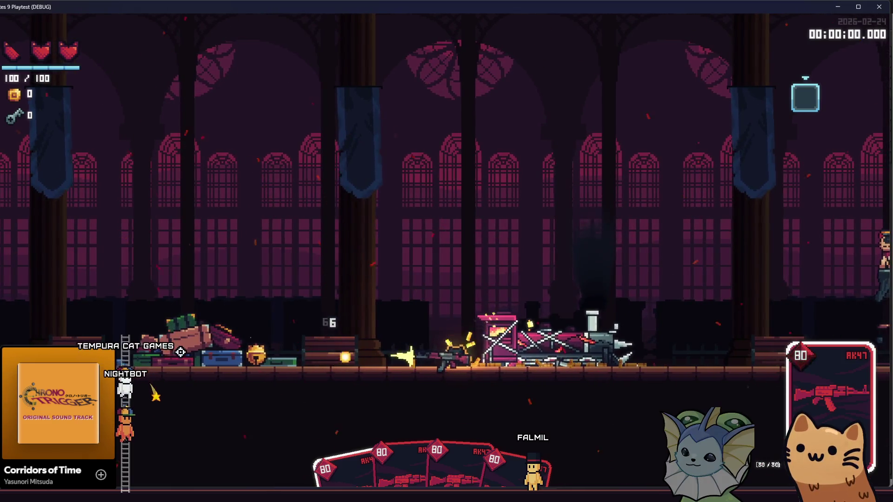
- Fire the AK47 at the bells to scatter them across the hub floor
click(179, 351)
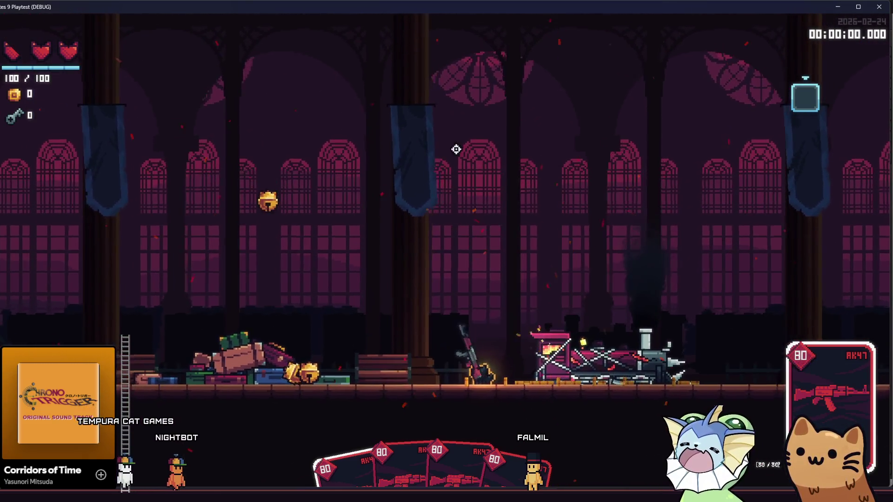
key(a)
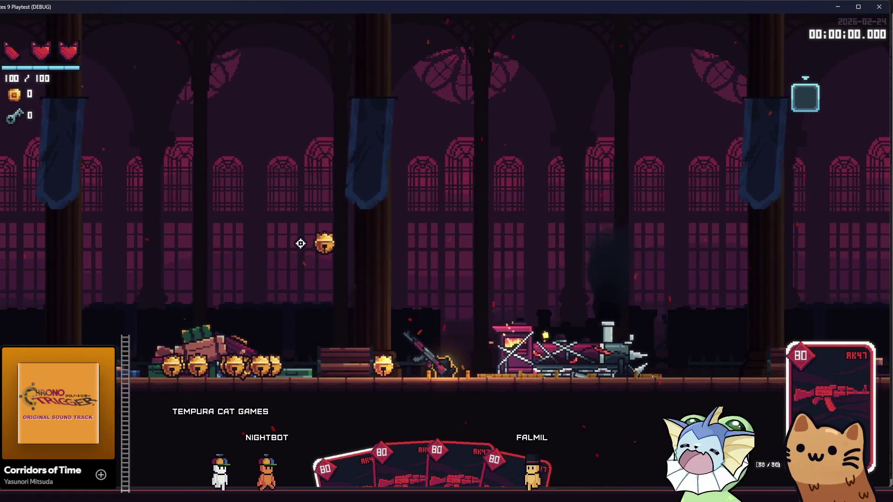
click(299, 285)
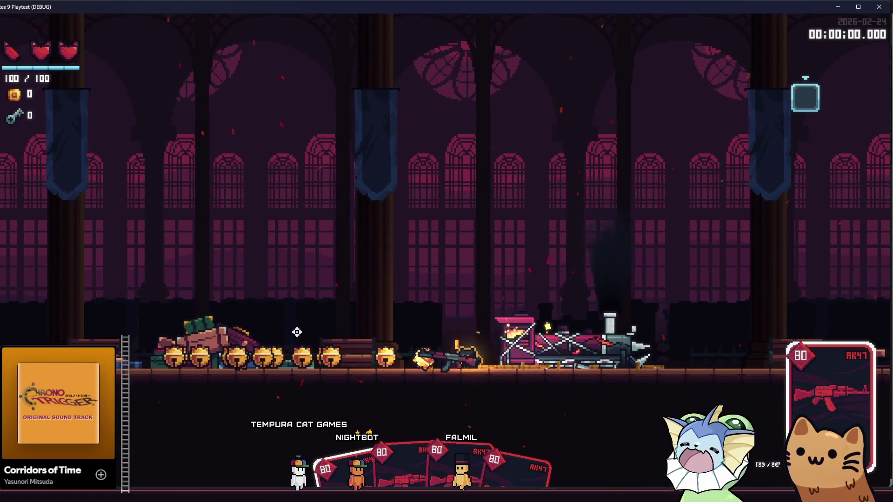
key(d)
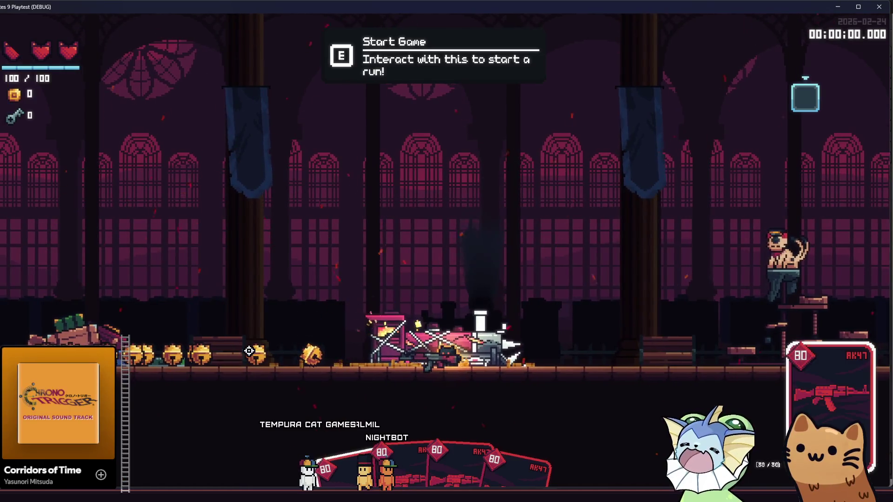
key(grave)
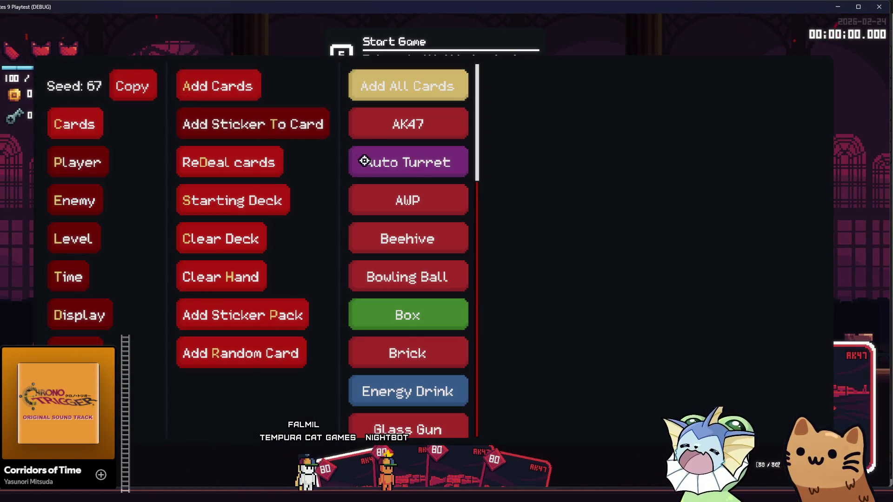
- Add an AWP card and shoot it at the bells on the left
click(376, 213)
key(grave)
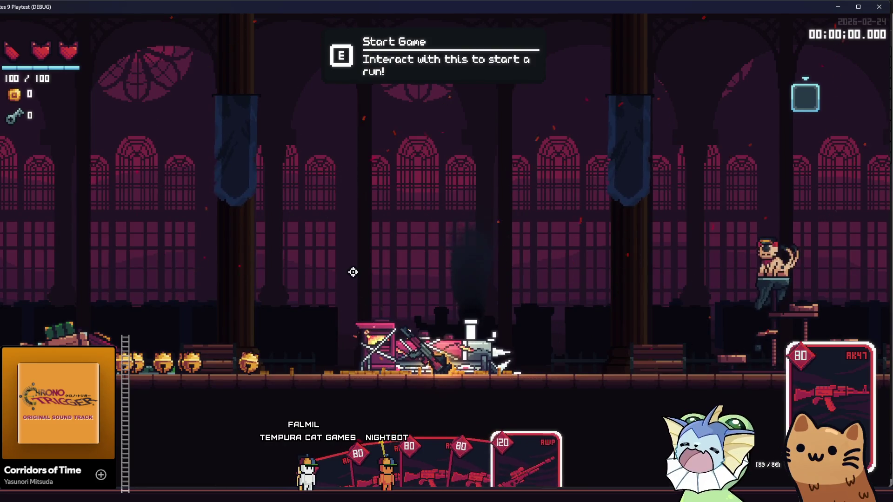
scroll(194, 332, down, 1)
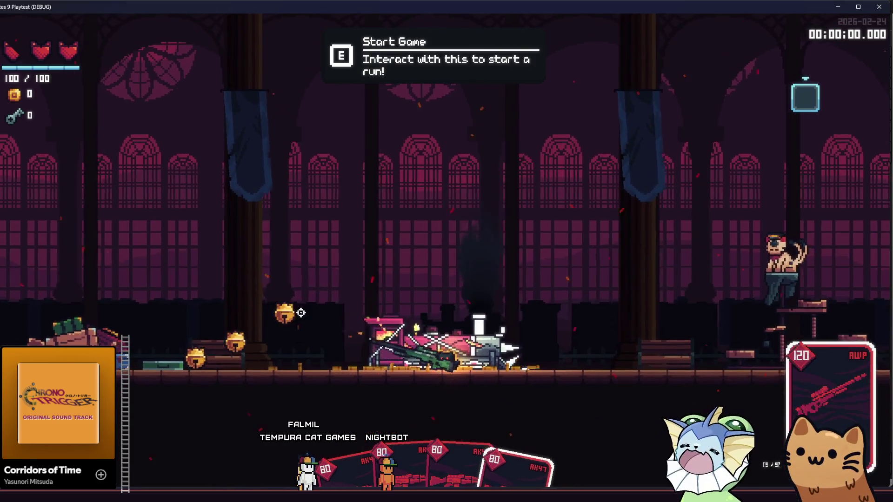
click(146, 341)
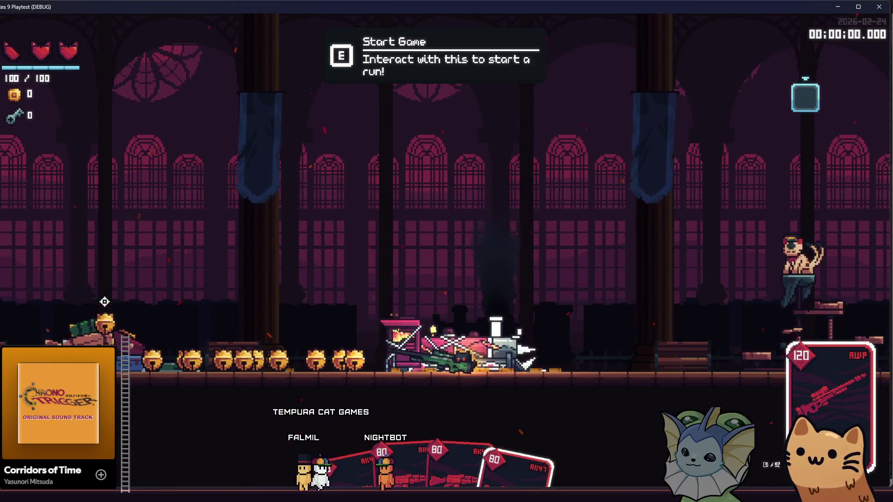
- Add a Bowling Ball card from the debug Cards list and throw it at the bells
key(F1)
click(100, 123)
click(219, 86)
scroll(361, 238, down, 4)
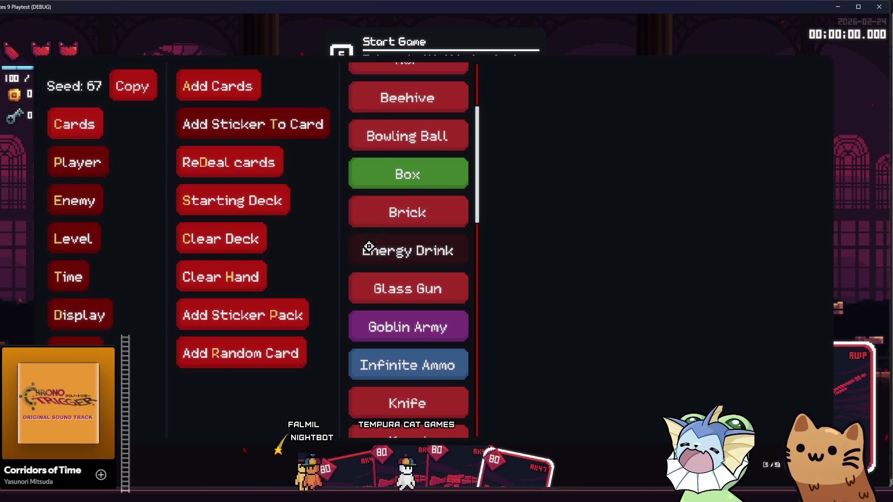
click(379, 133)
key(F1)
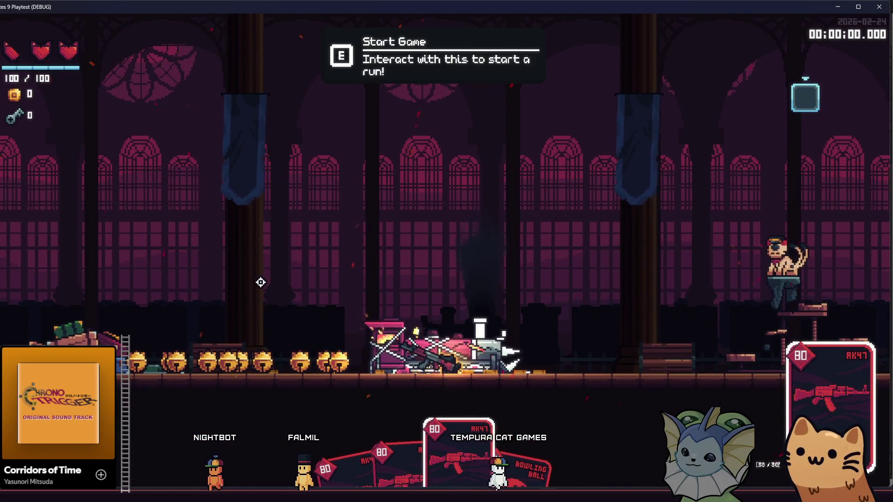
scroll(195, 302, down, 1)
click(179, 318)
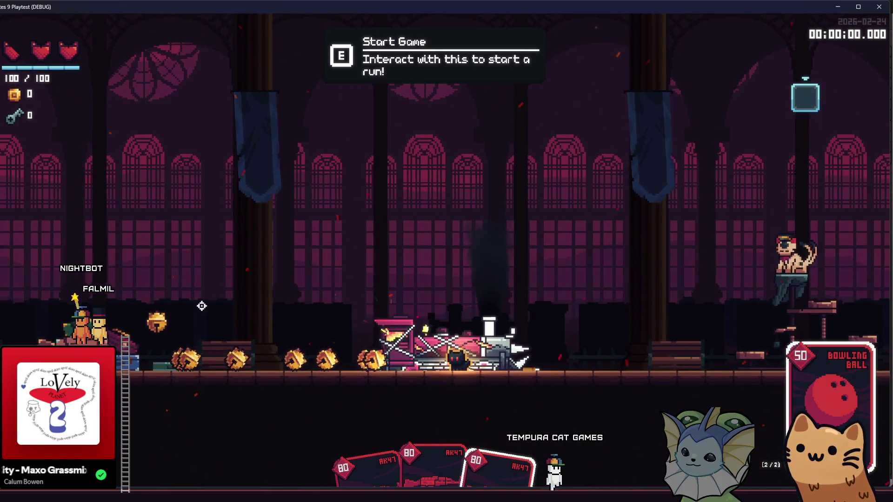
- Walk back and forth through the room watching the scattered bells, then return to Godot
key(a)
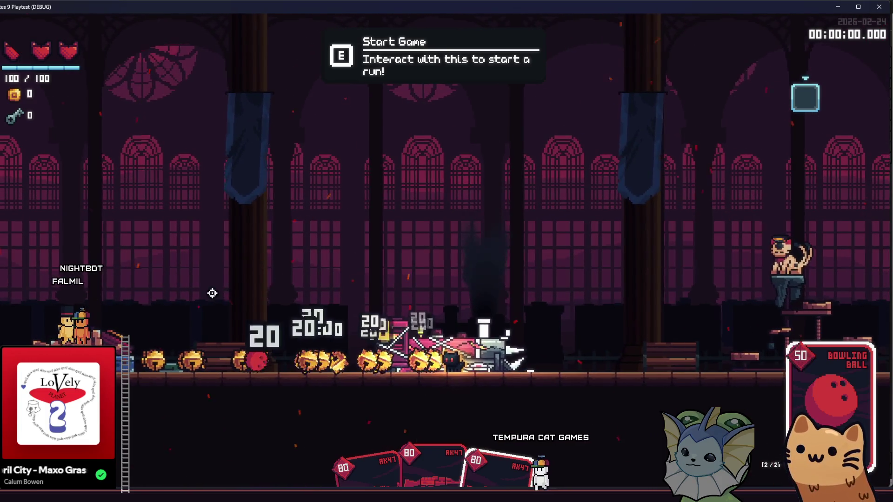
key(a)
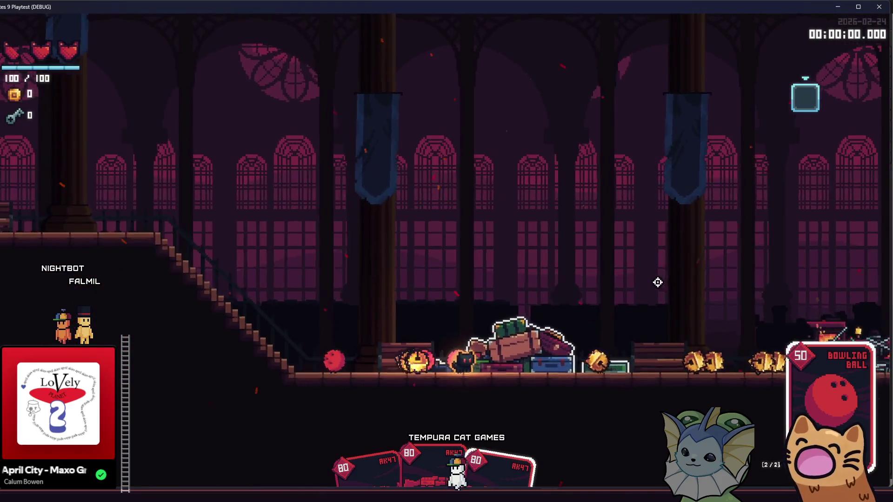
key(d)
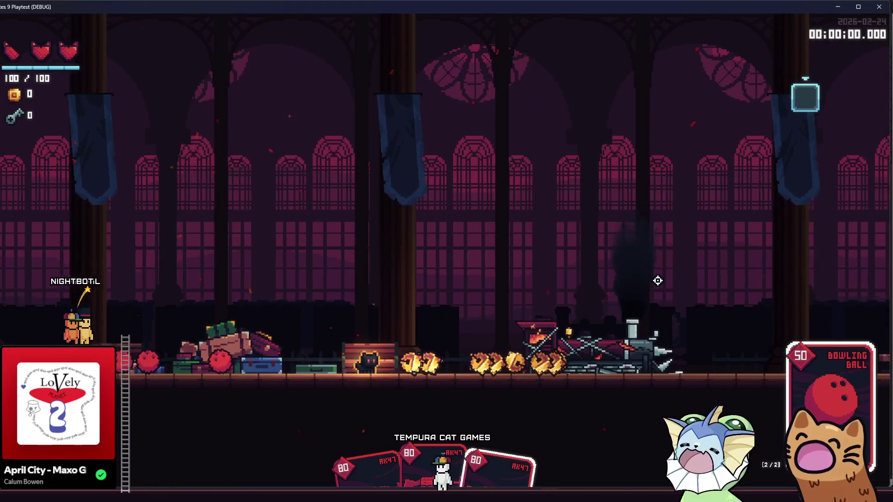
key(d)
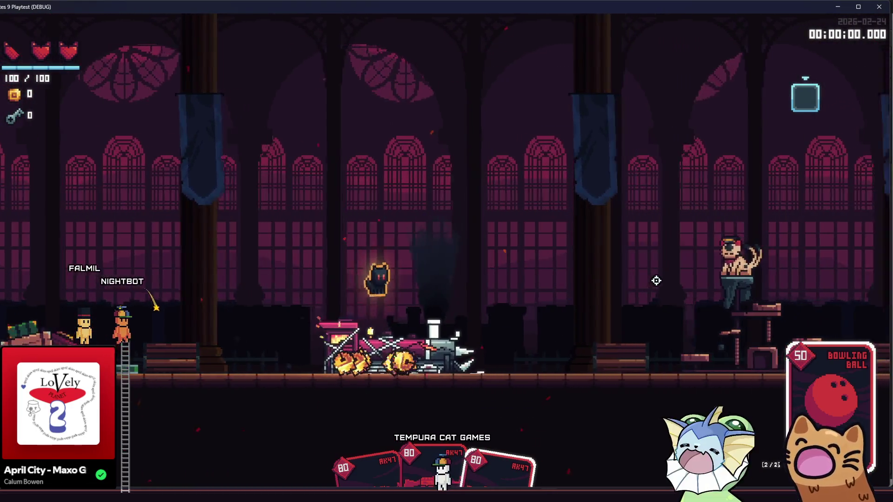
key(a)
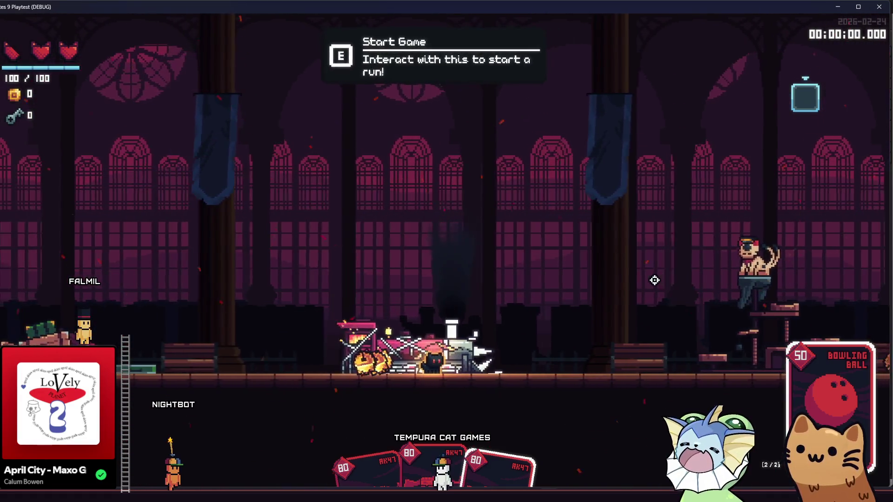
key(a)
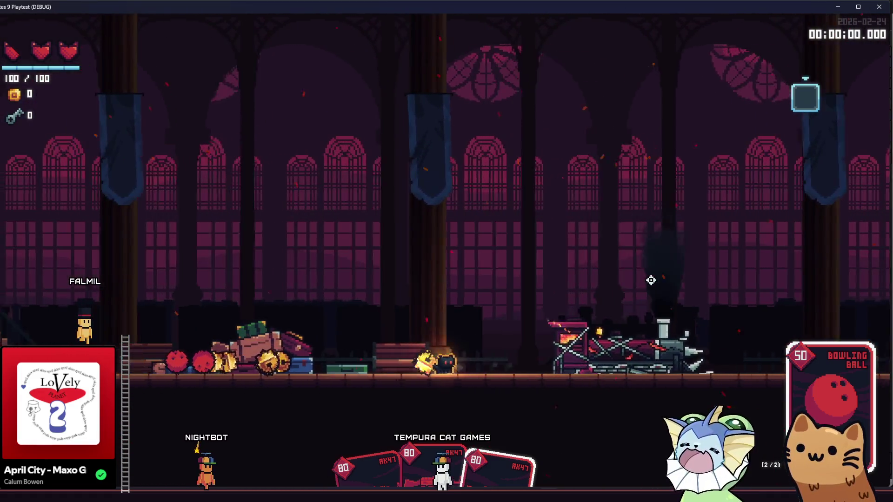
key(d)
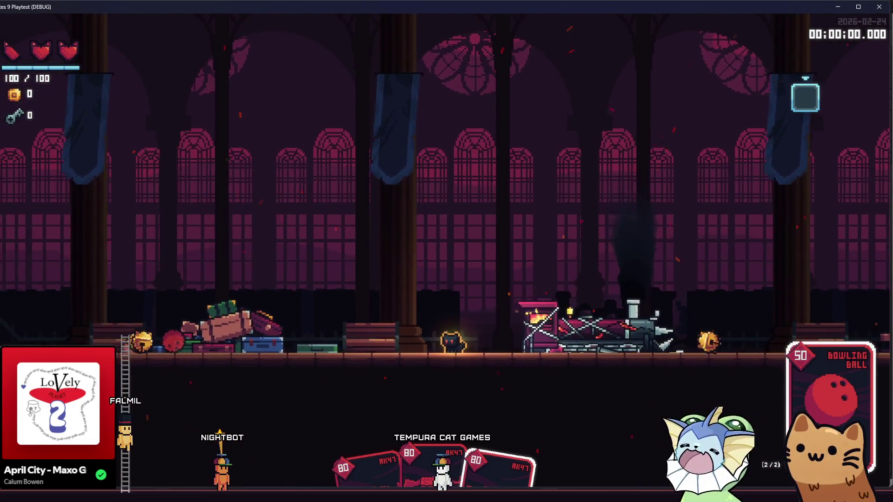
key(F8)
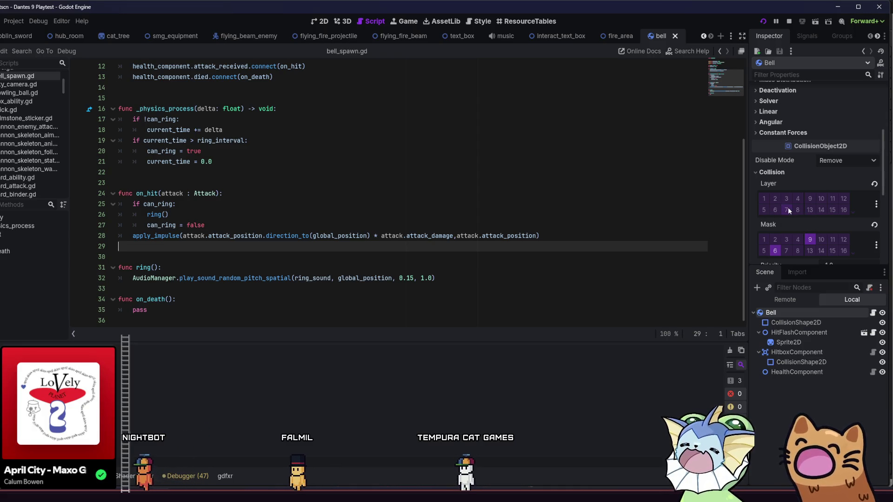
- Untick collision layer 9 on the Bell, check the named layer list, then return to the playtest
click(810, 198)
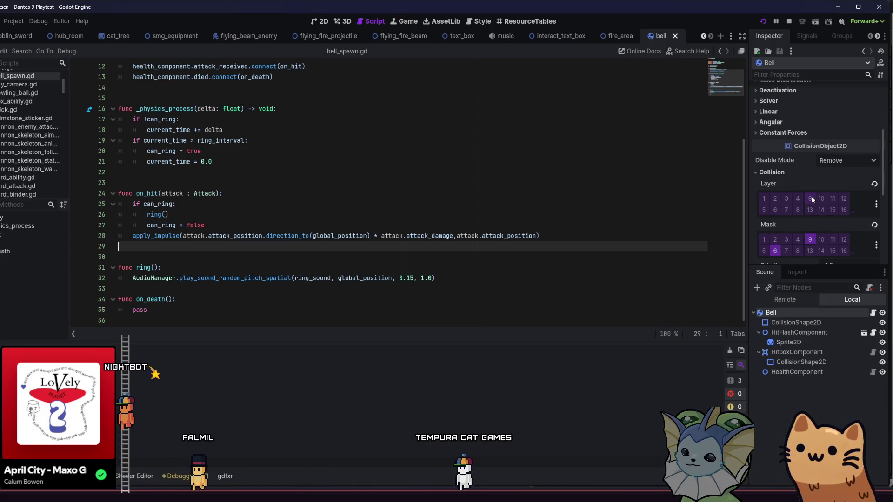
click(876, 203)
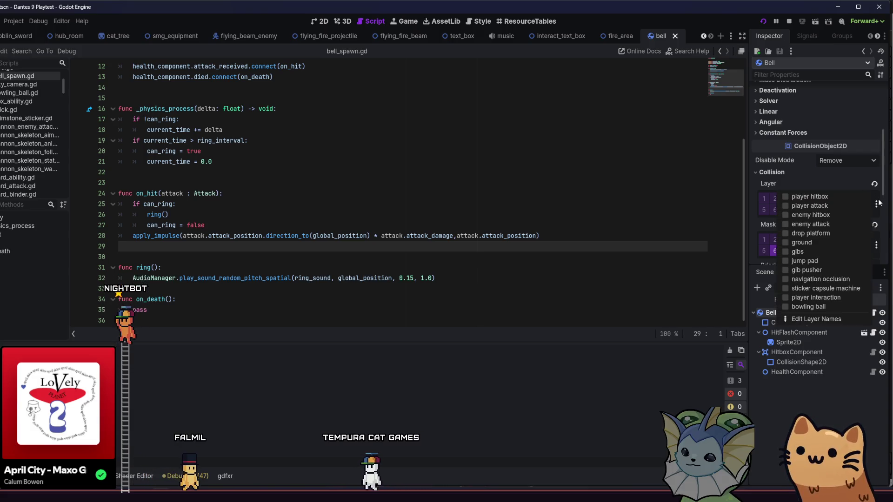
click(729, 264)
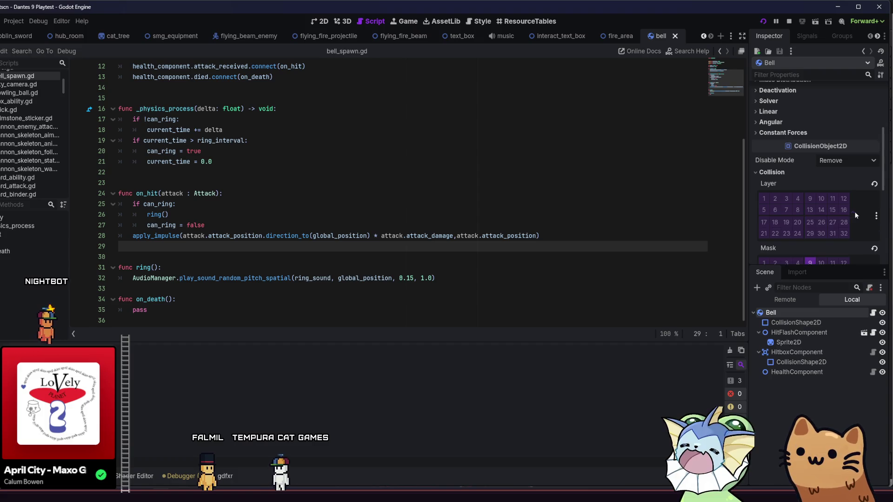
click(854, 215)
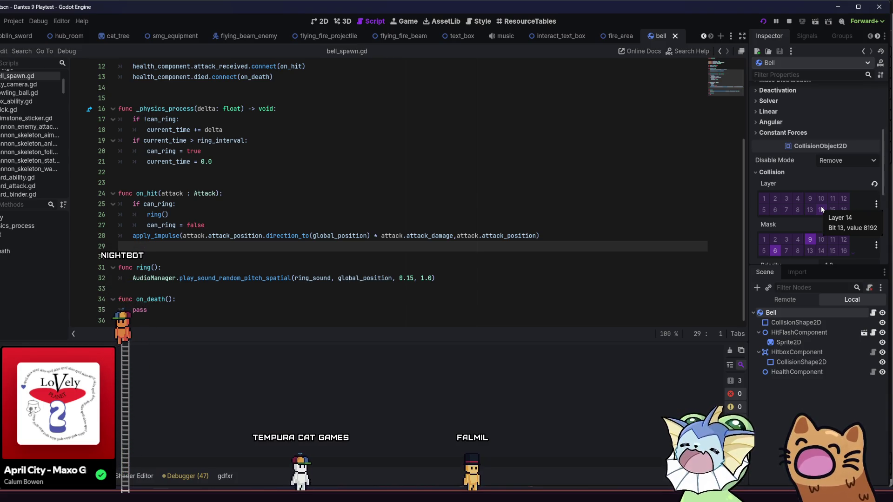
key(F5)
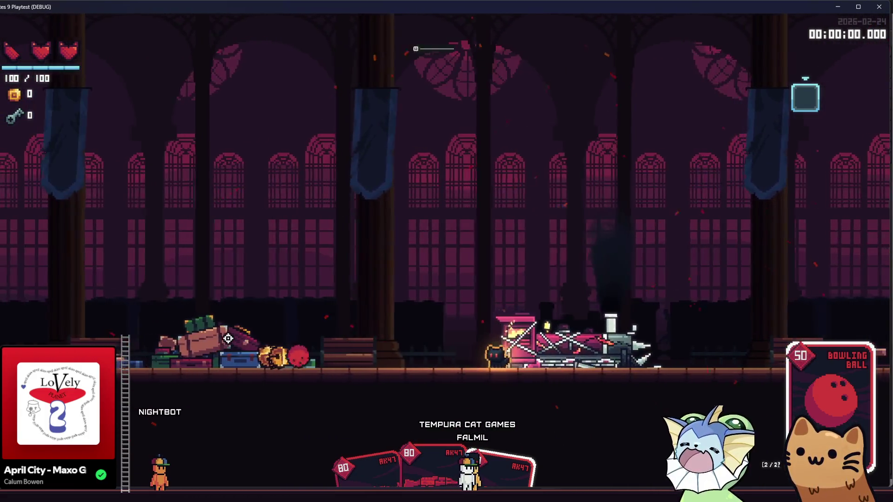
key(alt+Tab)
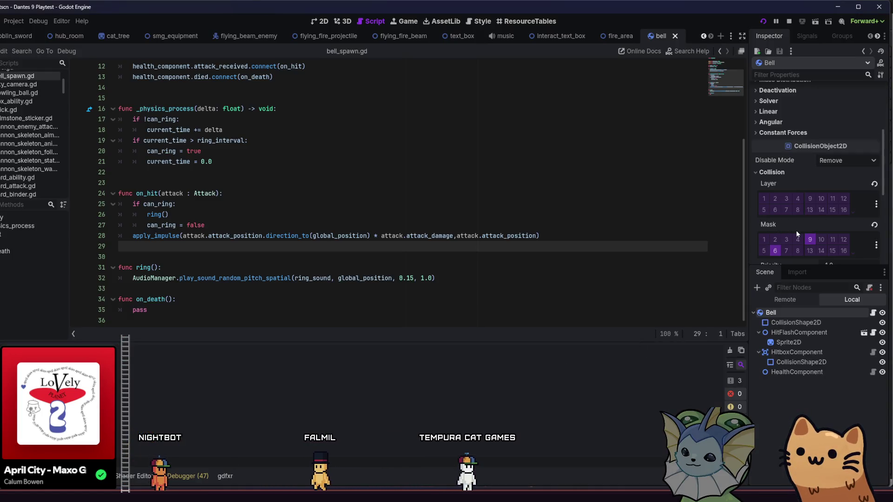
- Open pumpkin_bomb.tscn, check the PumpkinBomb's collision settings, then close it
key(shift+alt+o)
text(pmu)
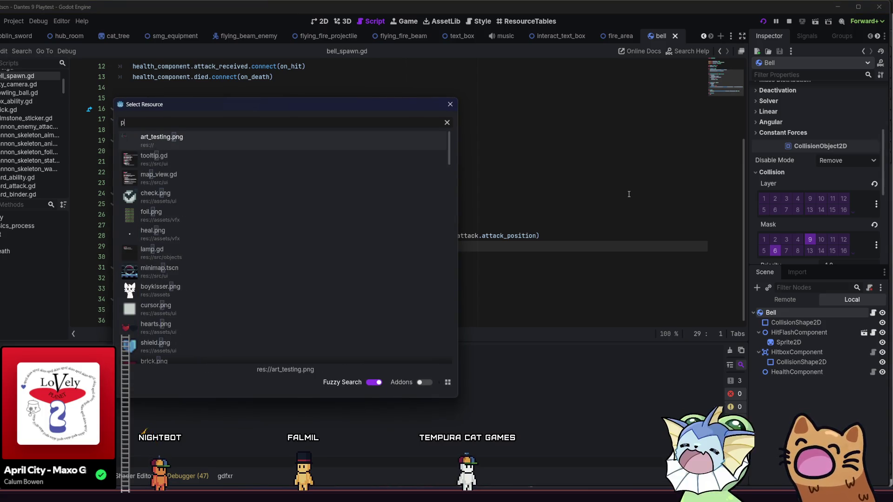
key(BackSpace)
key(BackSpace)
text(ump)
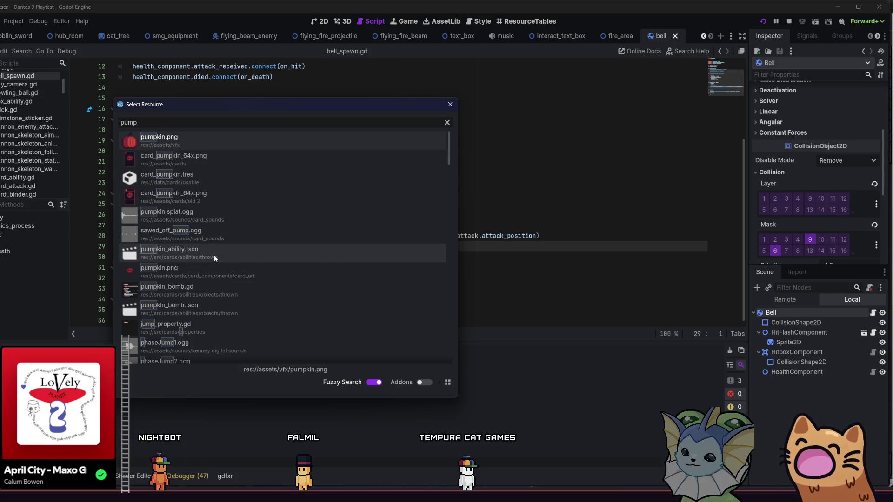
text(kin)
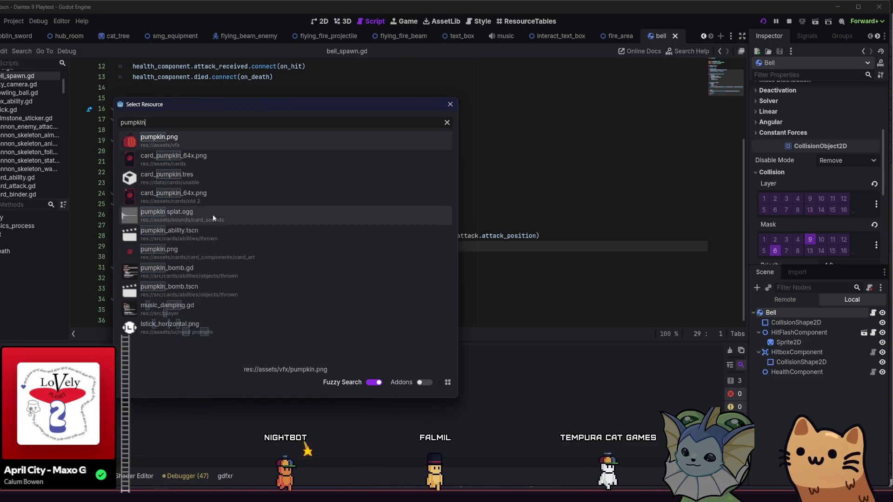
double_click(213, 290)
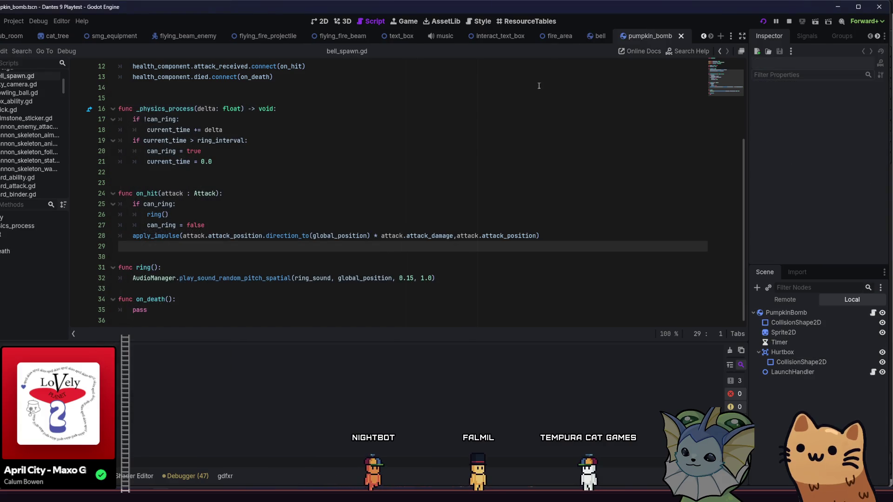
click(794, 313)
scroll(809, 209, down, 6)
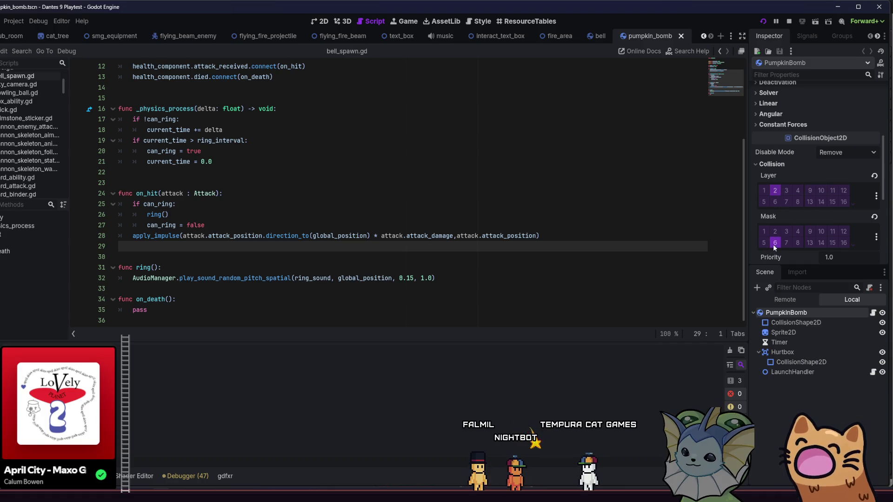
click(680, 36)
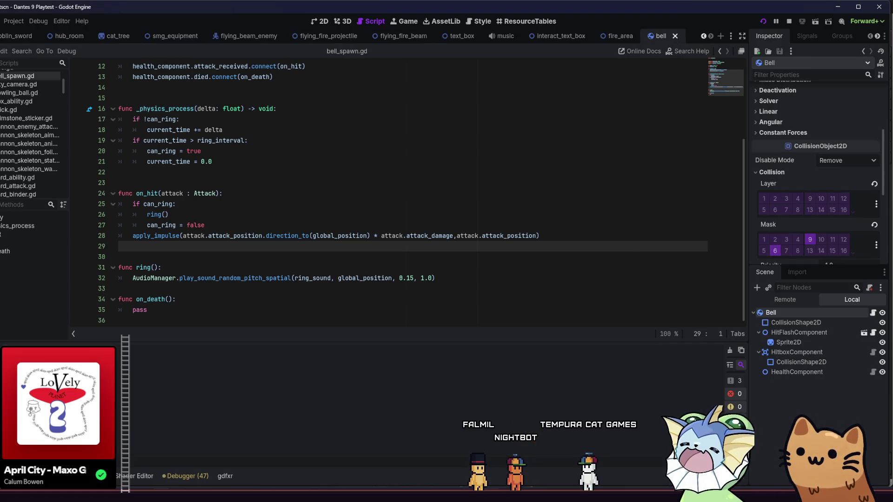
- Put the Bell on collision layer 2 and save the bell scene
click(774, 198)
key(ctrl+s)
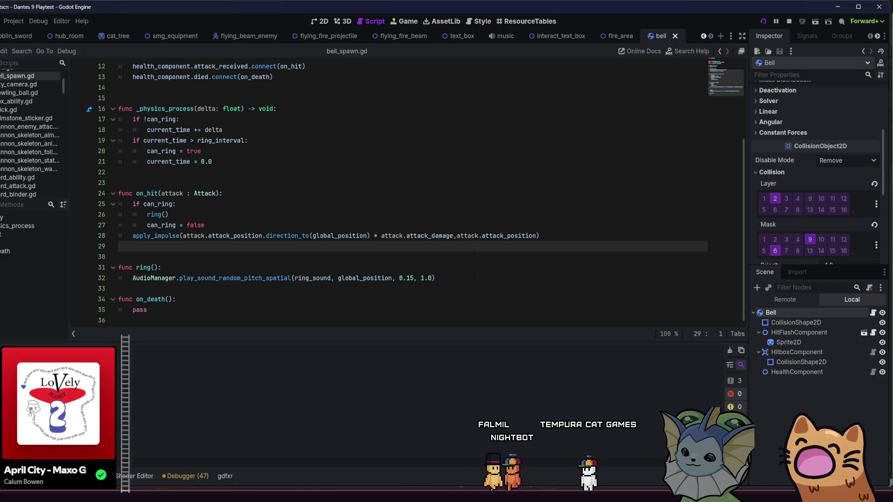
key(alt+shift+o)
- Turn off collision 13 on bowling_ball.tscn's RigidBody2D, save it, and relaunch the game
text(bo)
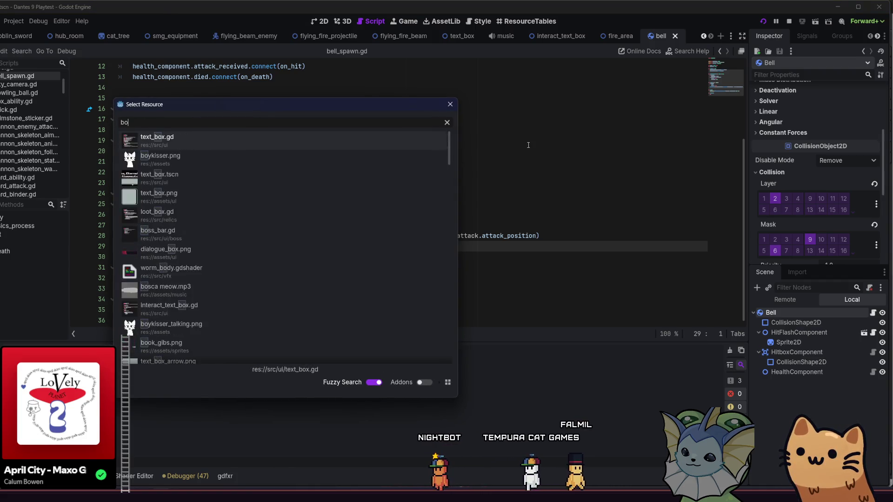
text(wling)
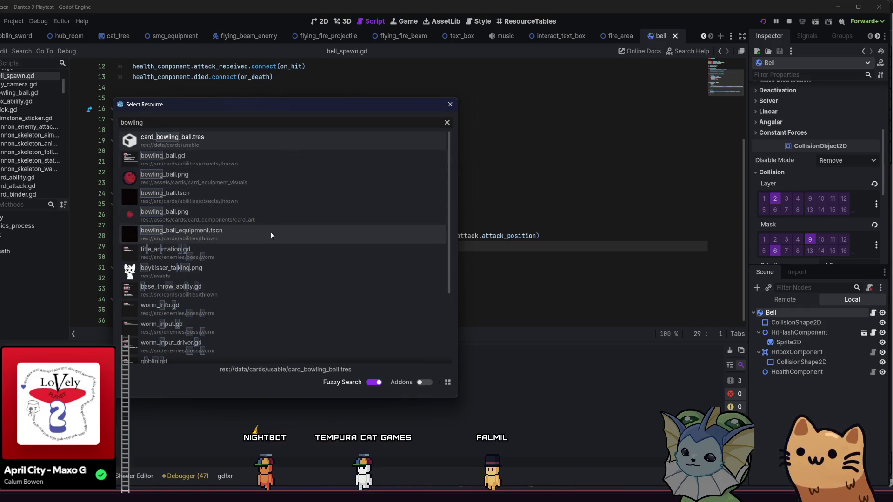
scroll(288, 210, down, 2)
double_click(290, 168)
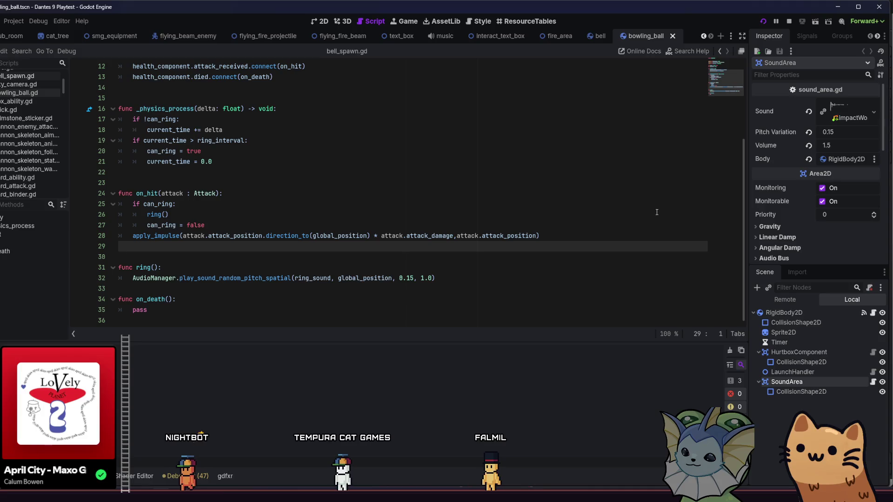
scroll(798, 200, down, 2)
click(802, 312)
scroll(783, 172, down, 8)
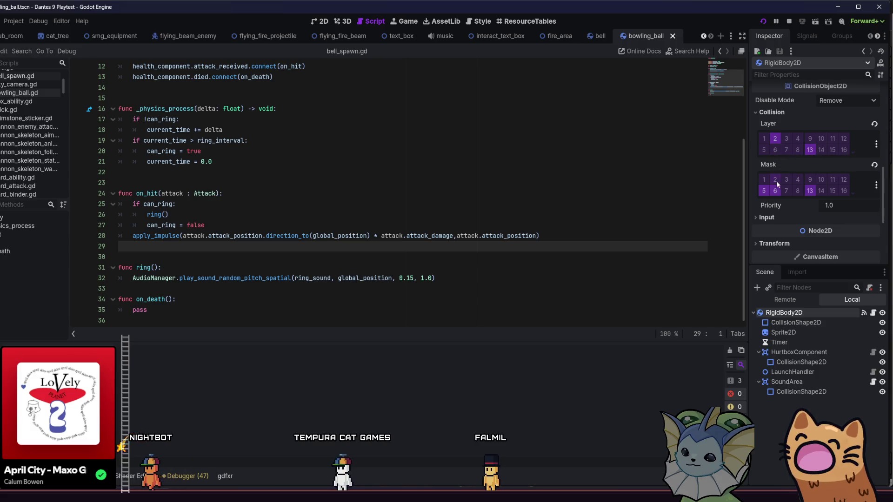
click(810, 146)
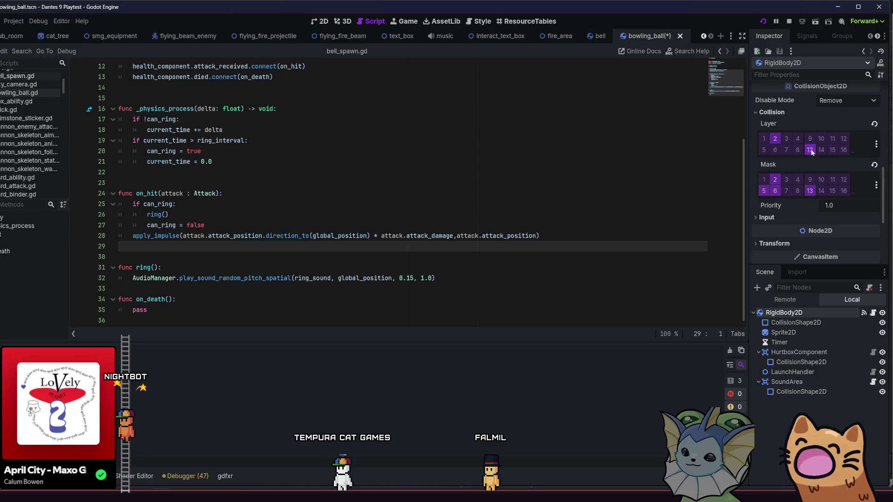
key(ctrl+s)
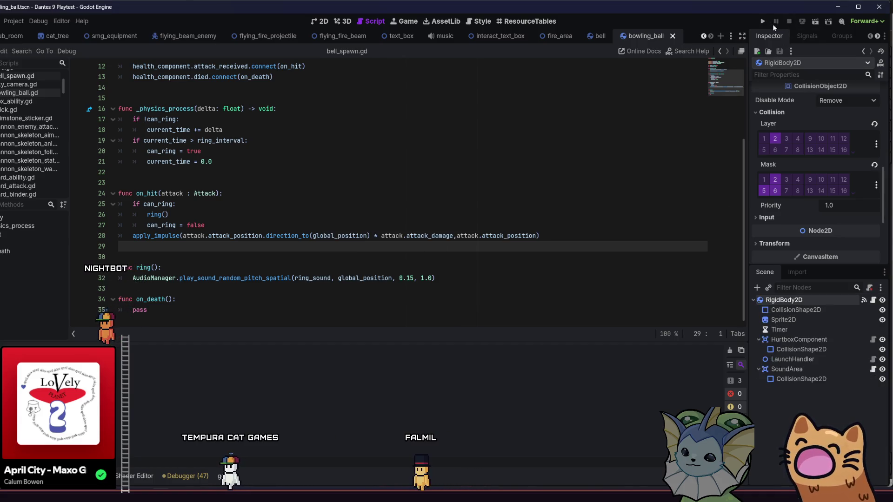
click(763, 23)
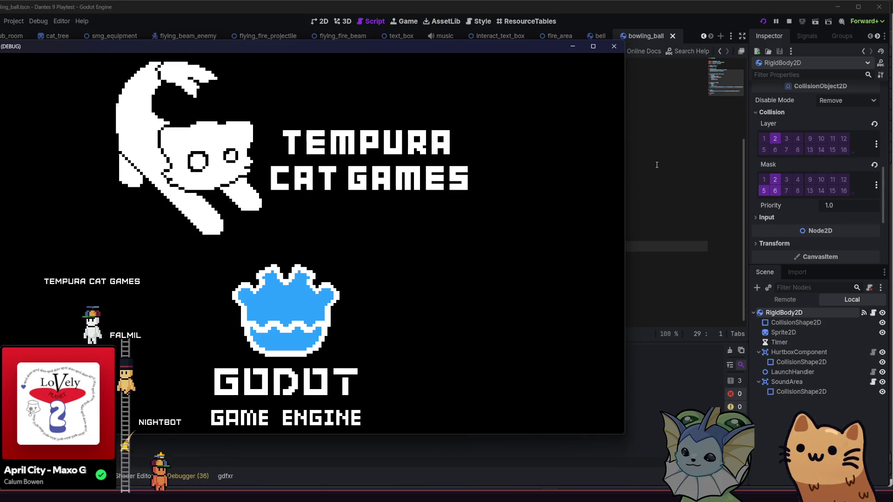
- Maximize the game window, start into the hub, and redeal a fresh hand of AK47 cards
key(super+Up)
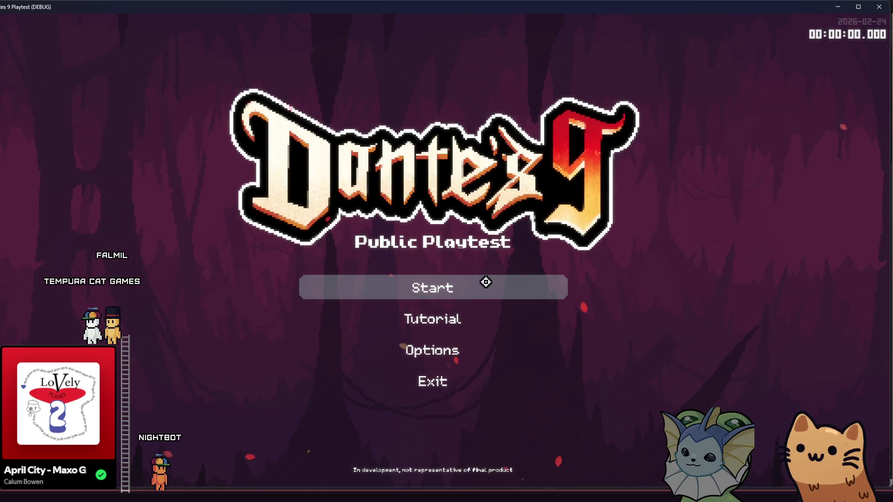
key(Return)
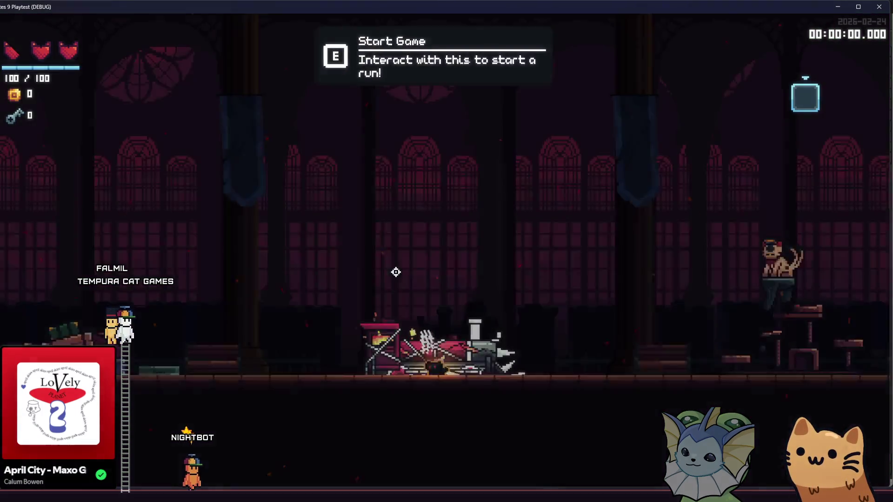
key(F1)
click(70, 124)
click(65, 164)
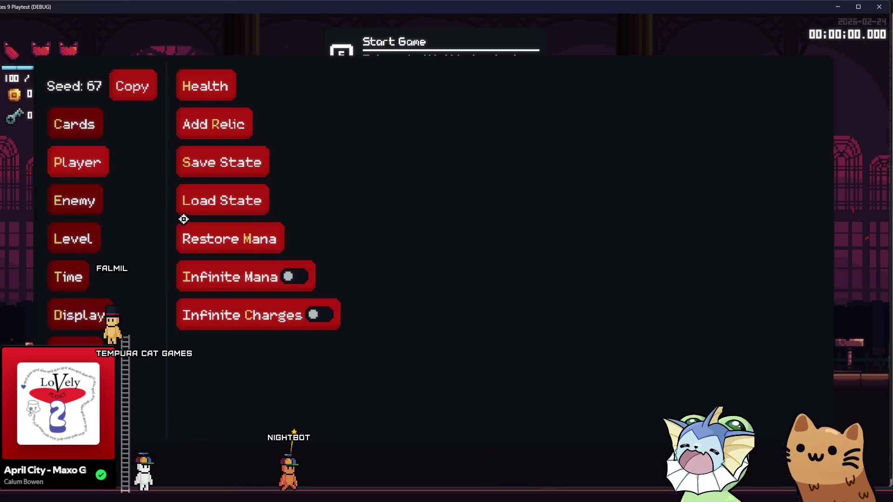
click(57, 115)
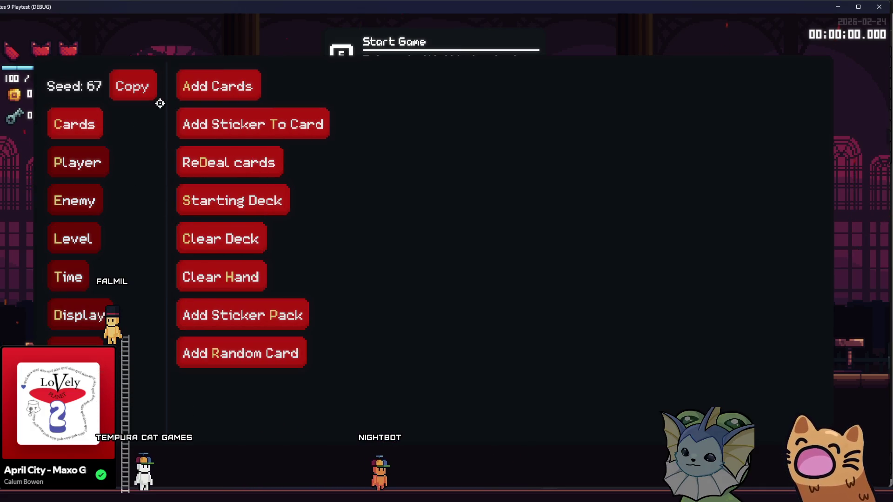
click(211, 170)
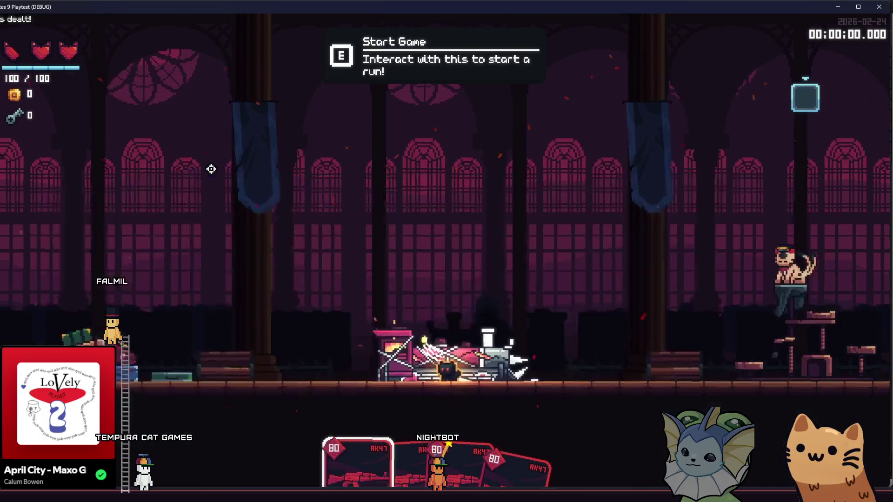
- Close the debug menu, run left toward the golden bells, and fire the AK47 at them
key(F1)
key(F1)
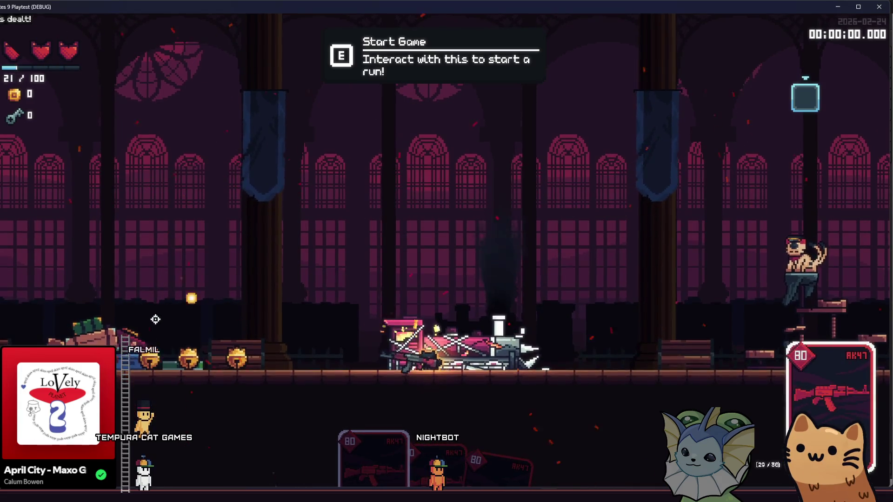
key(a)
click(155, 325)
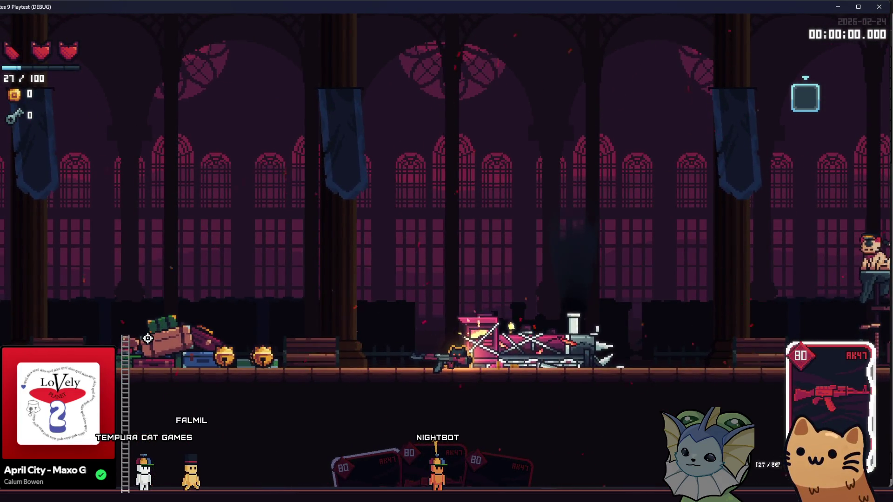
key(a)
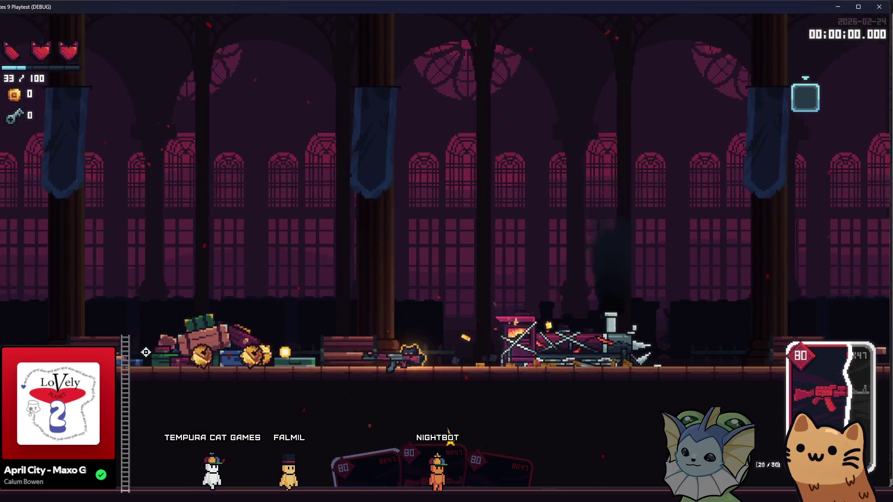
click(156, 353)
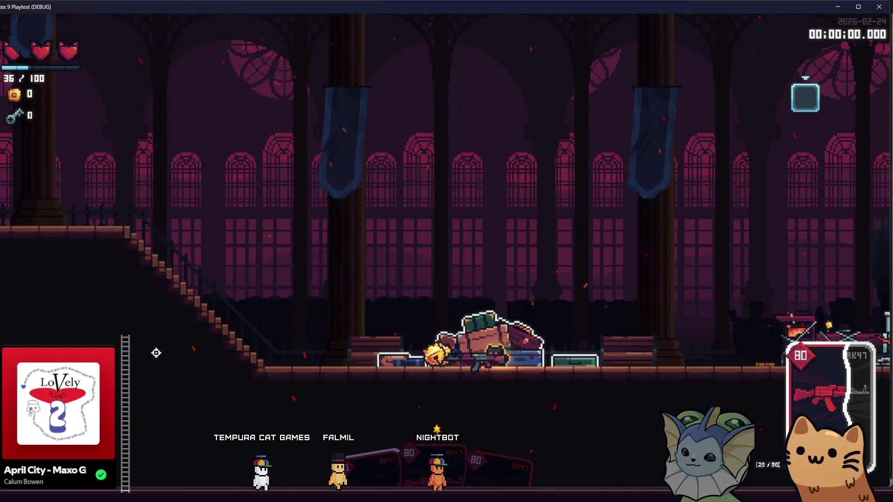
click(156, 352)
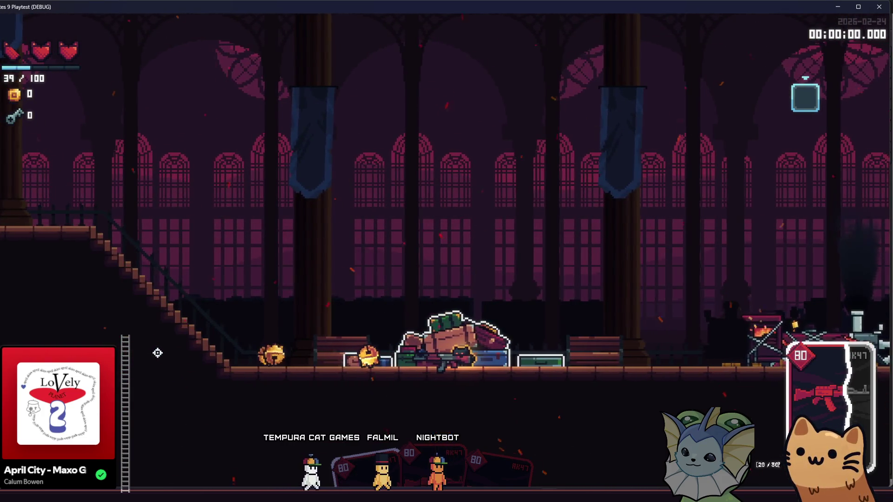
click(171, 352)
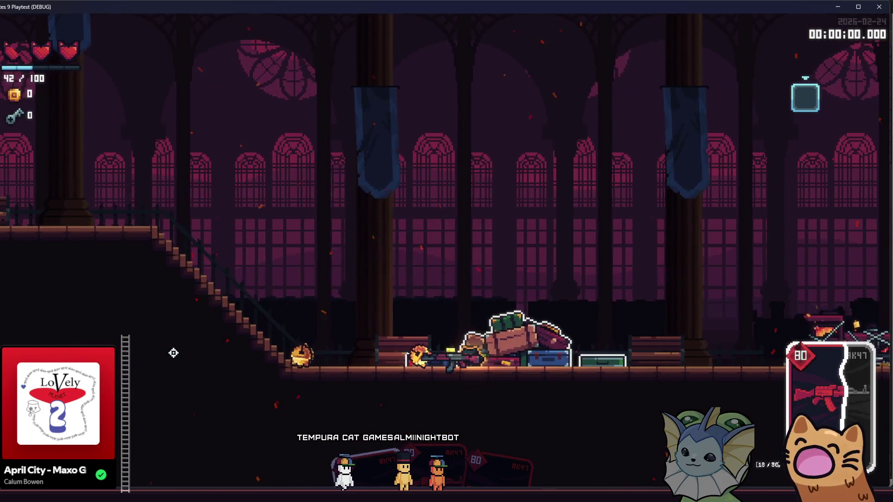
click(174, 353)
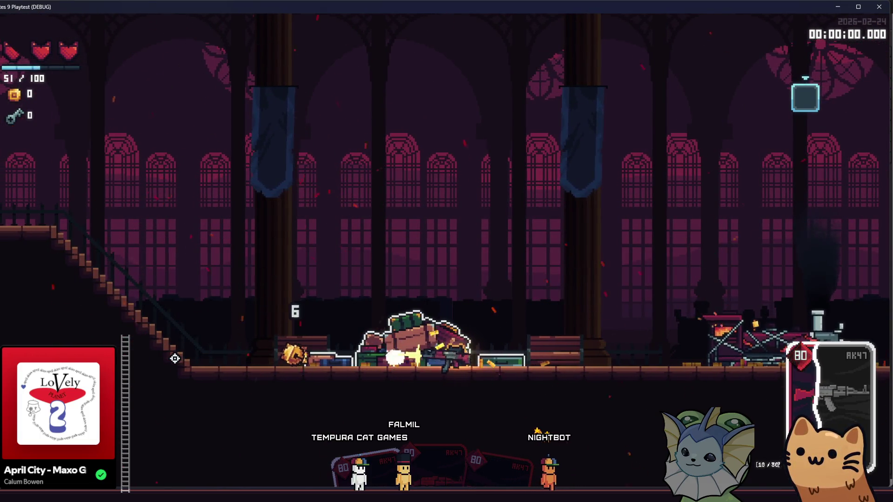
click(175, 358)
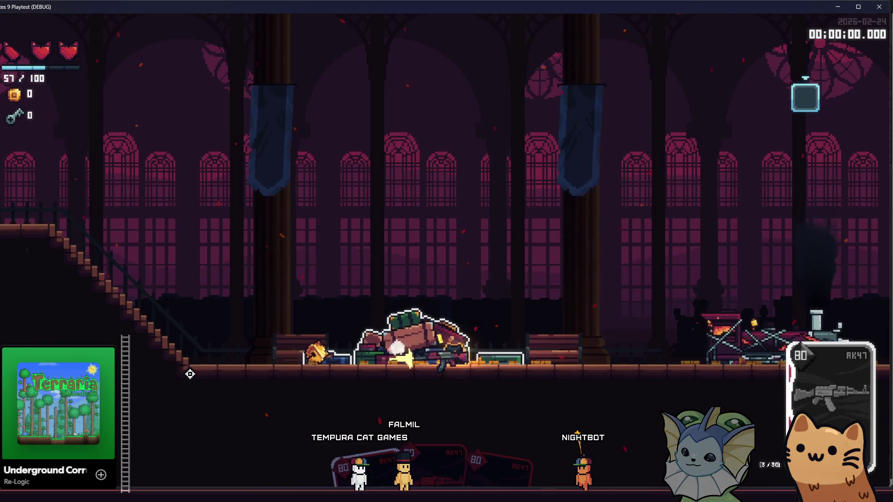
key(space)
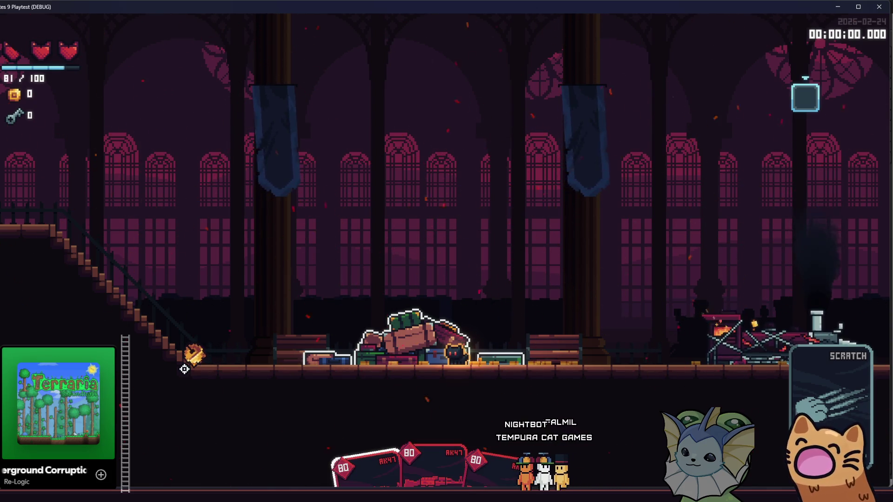
- Bring a fresh AK47 card into play and keep shooting the bells to knock them around
key(e)
click(160, 353)
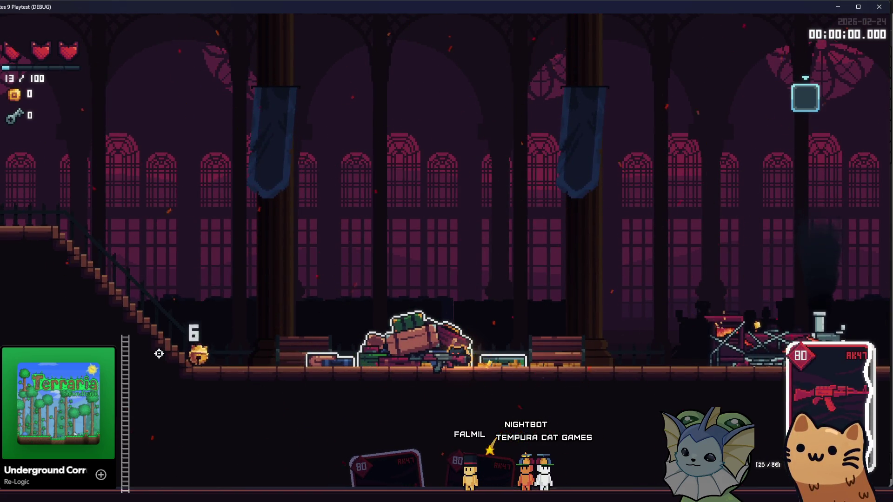
click(161, 356)
click(154, 359)
click(152, 358)
click(153, 357)
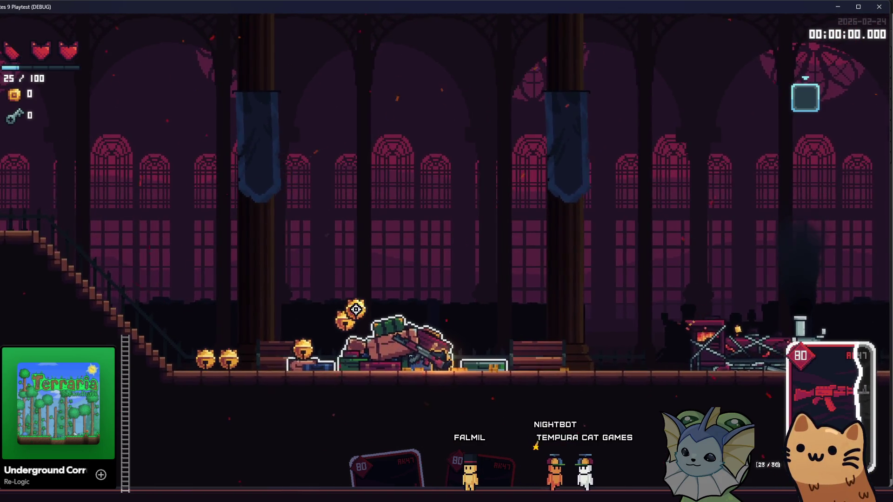
click(240, 349)
click(236, 346)
click(232, 346)
click(228, 348)
click(219, 351)
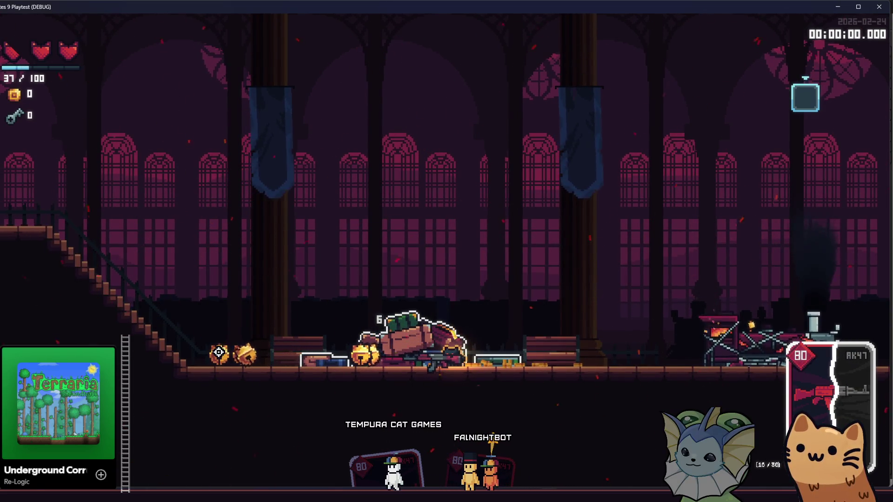
- Chase the bells left and right while firing, then close the game to return to the editor
key(a)
click(219, 352)
click(216, 351)
click(215, 352)
click(216, 351)
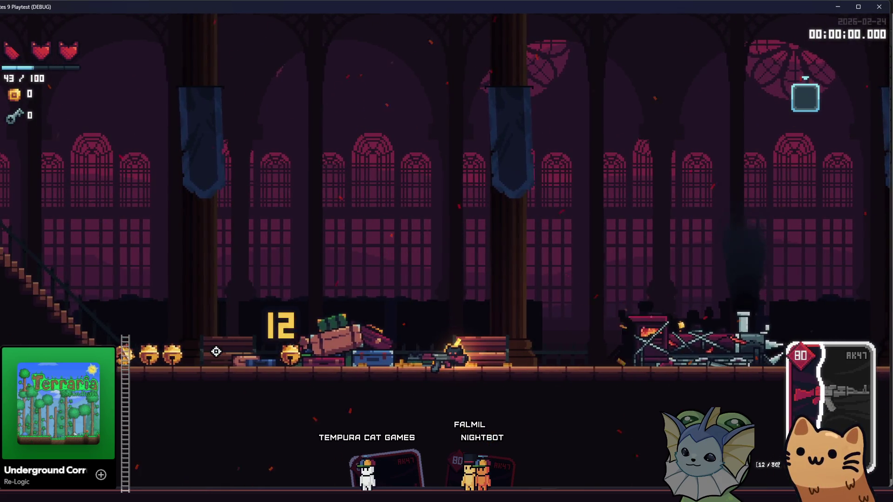
click(216, 351)
click(216, 352)
click(215, 352)
key(d)
click(216, 351)
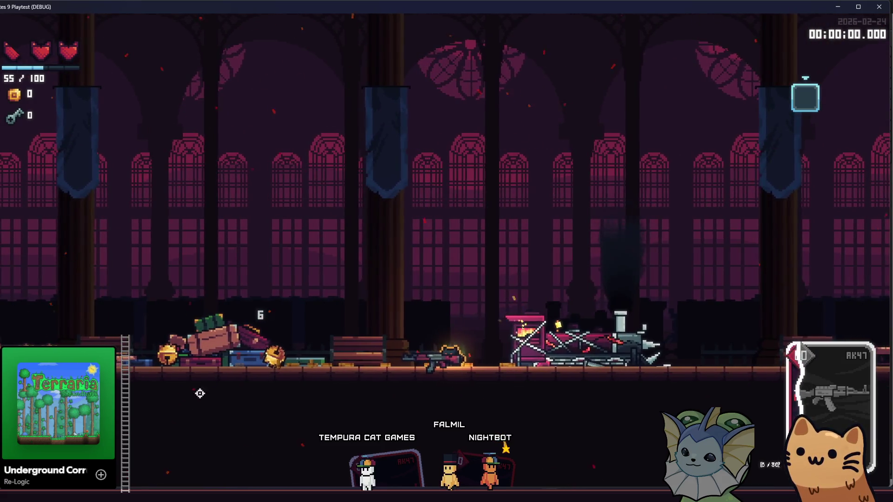
key(F8)
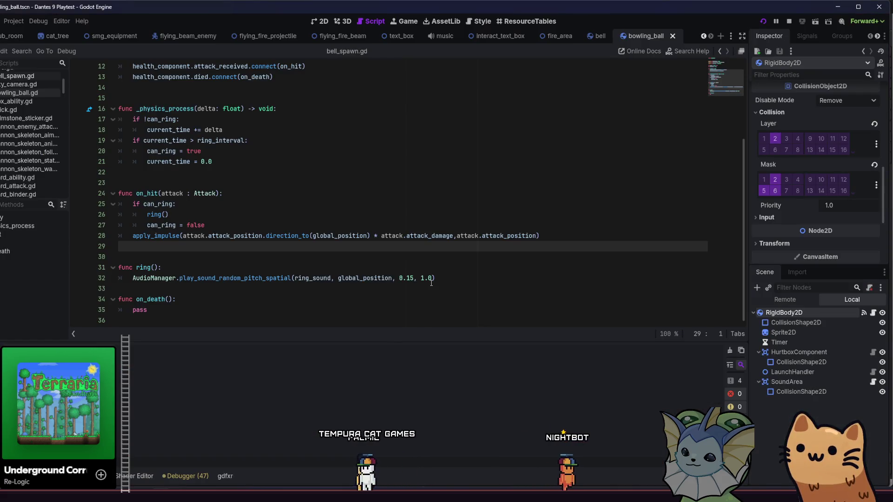